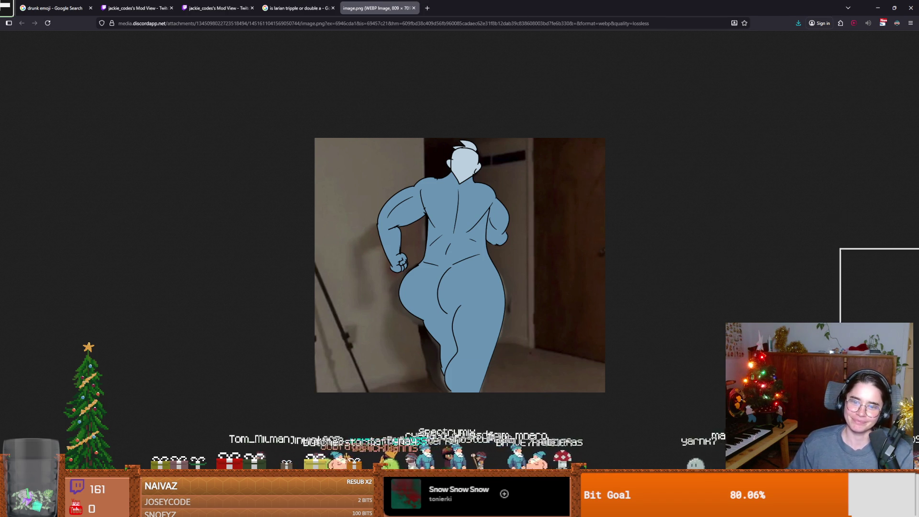
# Step: Return from the Firefox image to Godot's level1 ObstacleTiles tile set
pyautogui.hotkey('alt', 'Tab')
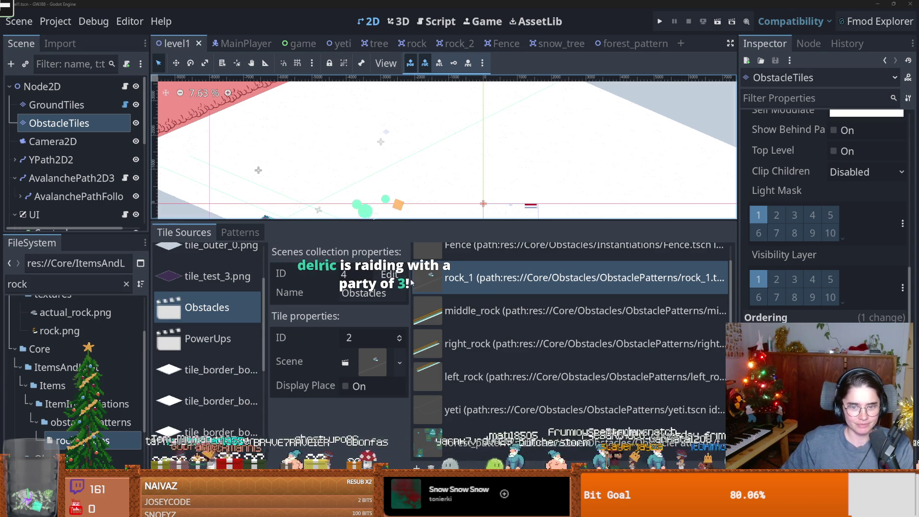
# Step: Widen the tile scene list, give the level view more height and save the level1 scene
pyautogui.moveTo(409, 282); pyautogui.dragTo(366, 276)
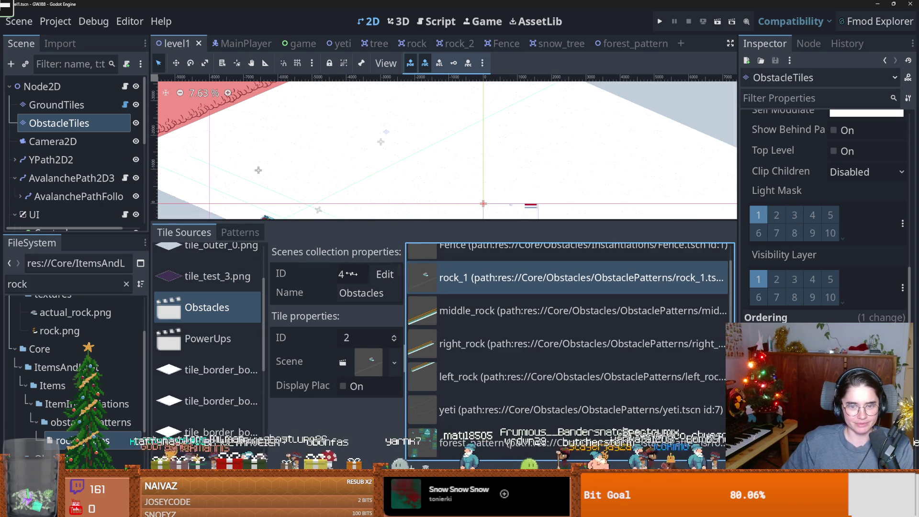
pyautogui.moveTo(382, 220); pyautogui.dragTo(380, 334)
pyautogui.hotkey('ctrl', 's')
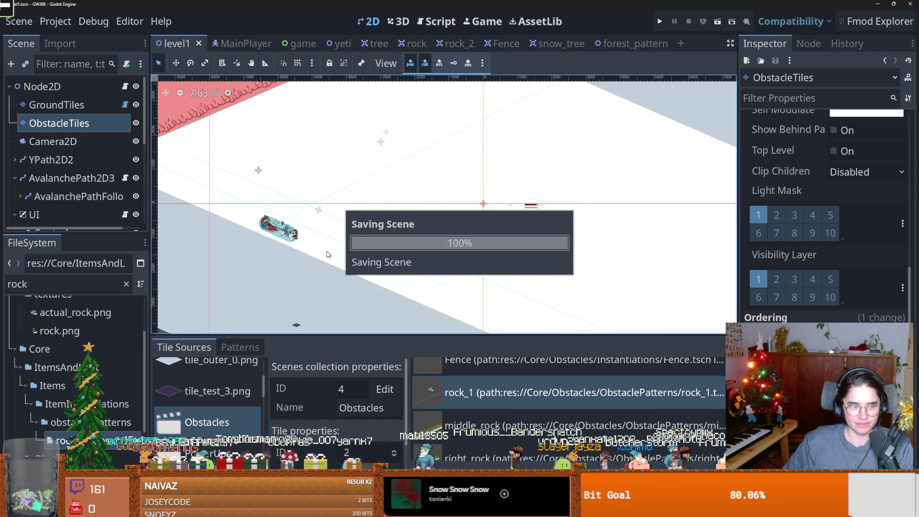
pyautogui.moveTo(367, 268); pyautogui.dragTo(348, 280)
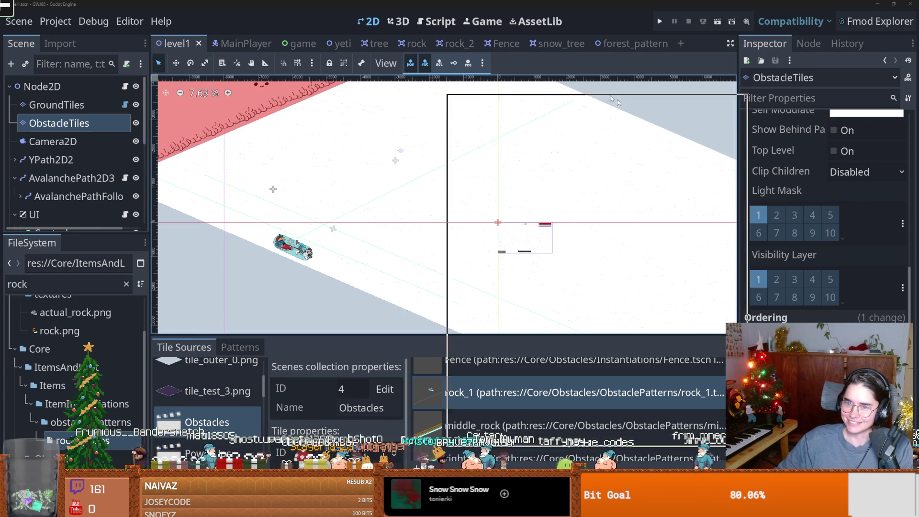
pyautogui.hotkey('alt', 'Tab')
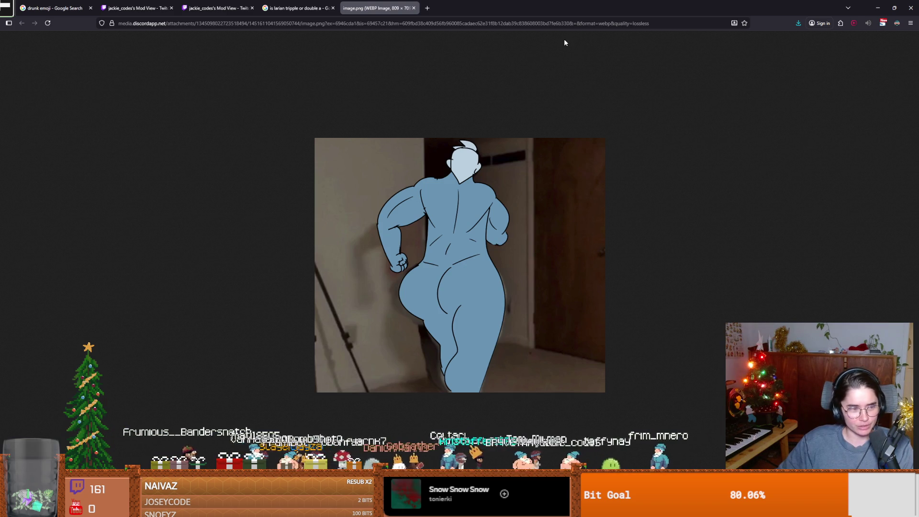
pyautogui.hotkey('alt', 'Tab')
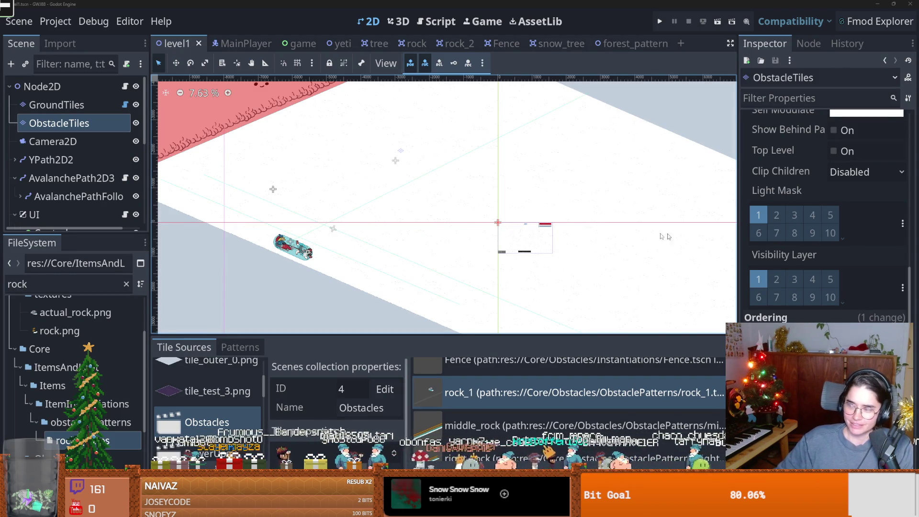
# Step: Recentre the slope, enlarge the tile panel to show all seven obstacle scenes, and clear the file filter
pyautogui.scroll(1, 578, 188)
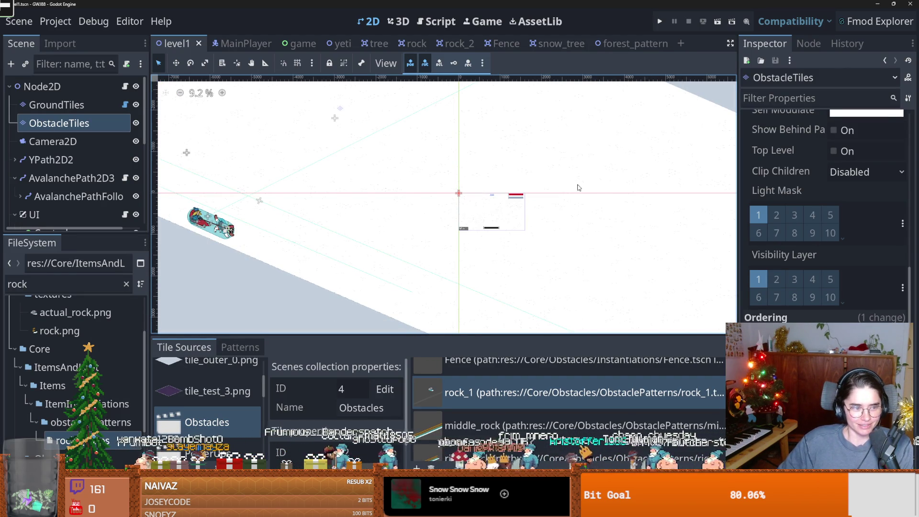
pyautogui.moveTo(370, 194)
pyautogui.mouseDown()
pyautogui.moveTo(351, 201)
pyautogui.moveTo(364, 223)
pyautogui.moveTo(424, 223)
pyautogui.mouseUp()
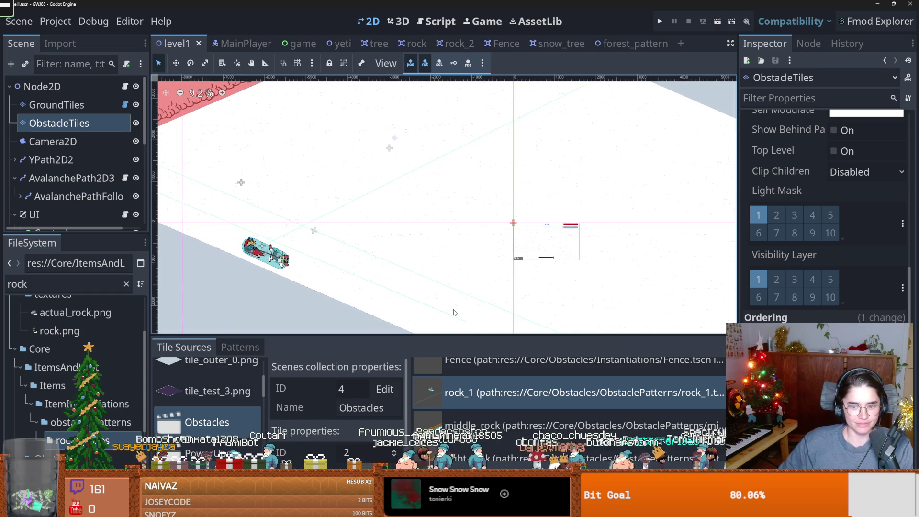
pyautogui.moveTo(455, 336); pyautogui.dragTo(457, 166)
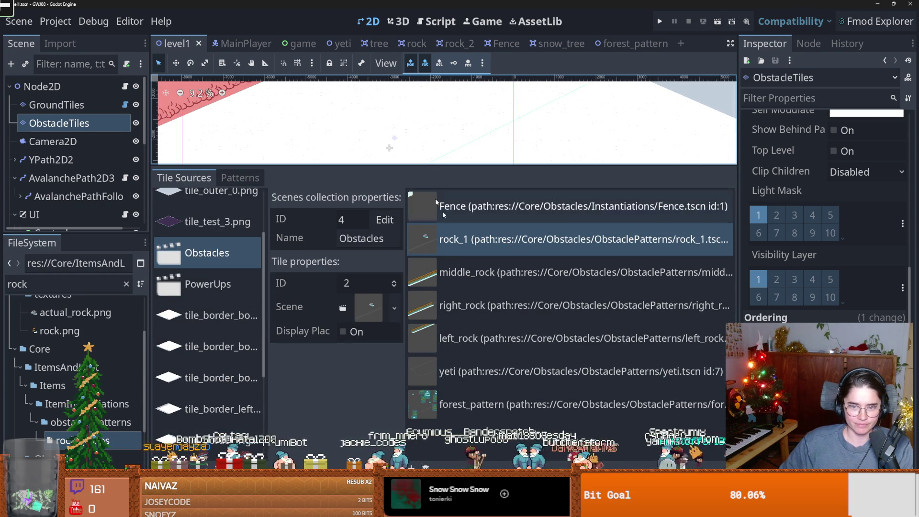
pyautogui.scroll(2, 98, 340)
pyautogui.scroll(-2, 116, 359)
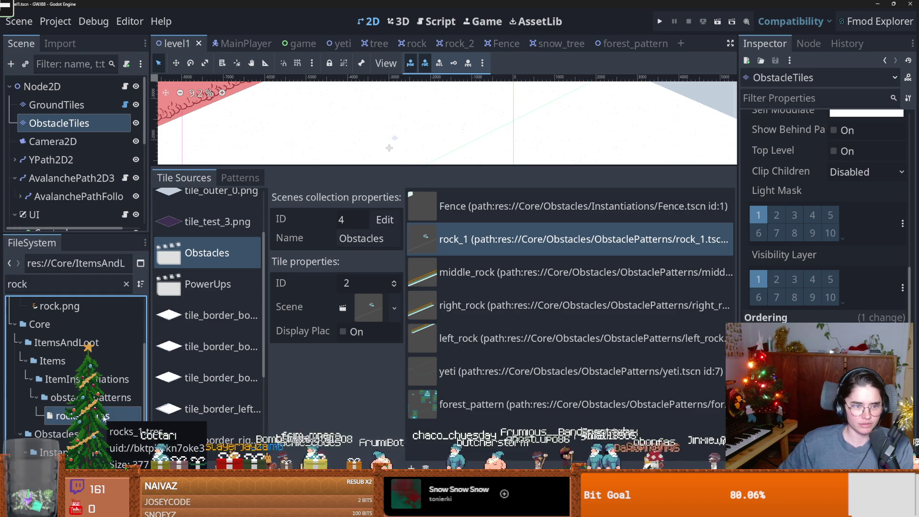
pyautogui.click(126, 284)
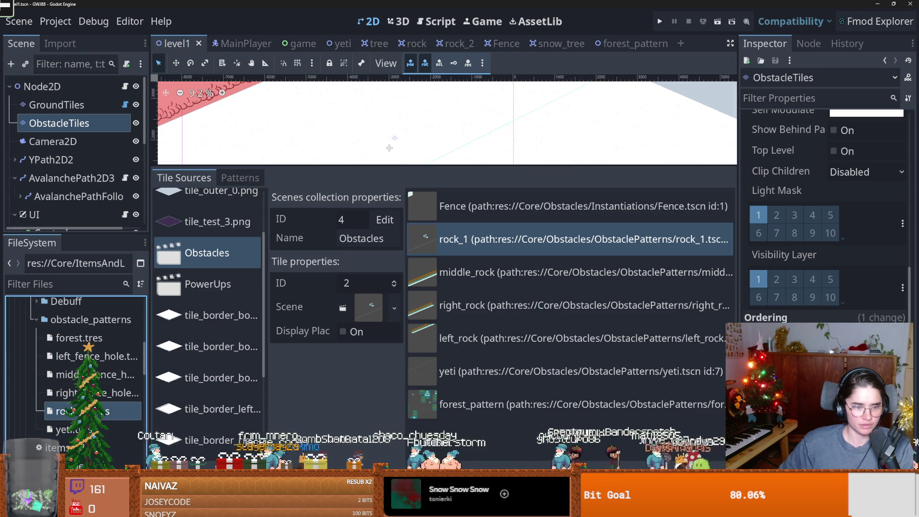
# Step: Start duplicating rocks_1.tres as 'forest', then cancel because forest.tres already exists
pyautogui.hotkey('ctrl', 'd')
pyautogui.write('f')
pyautogui.press('BackSpace')
pyautogui.write('fore')
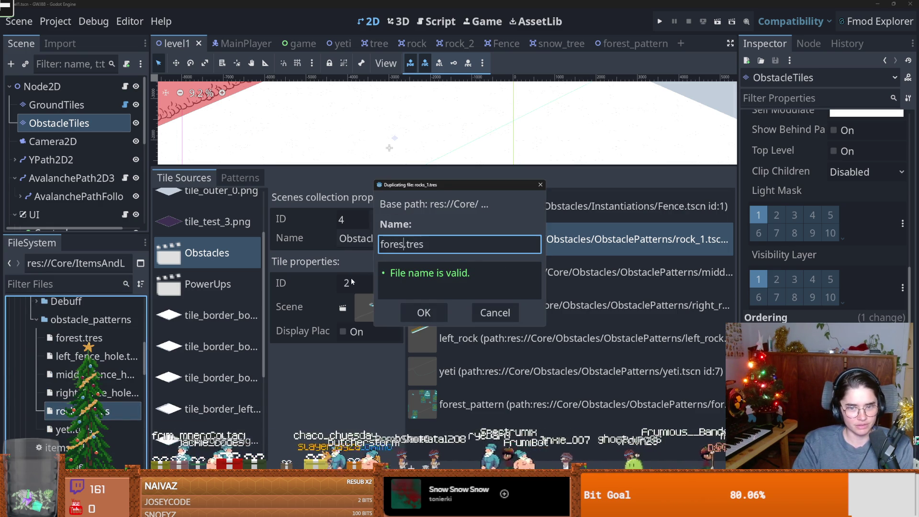
pyautogui.write('st')
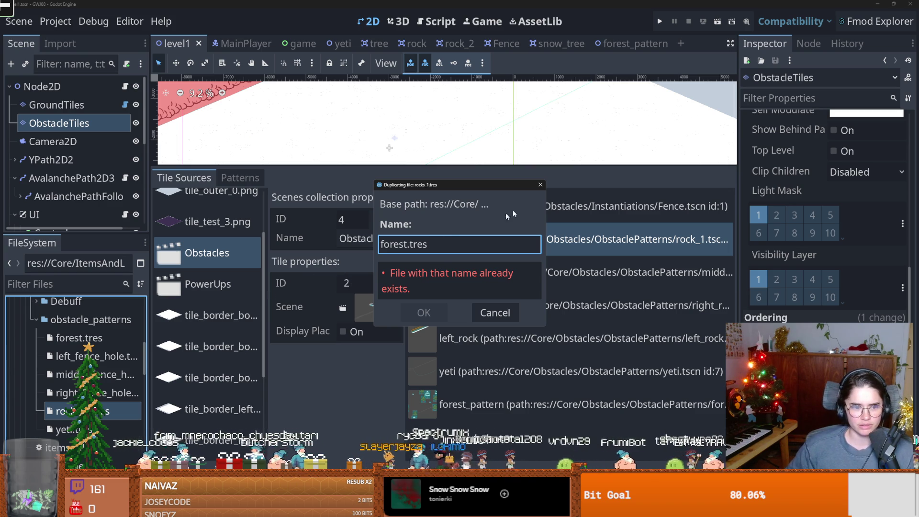
pyautogui.press('Escape')
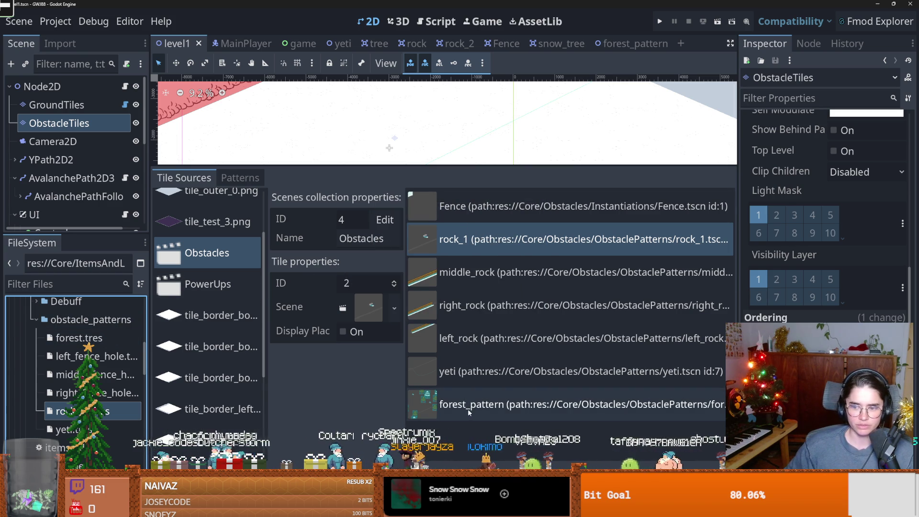
# Step: Give forest.tres Alternative Tile 8 and Item Name Forest, keeping the Obstacle Pattern type
pyautogui.click(89, 338)
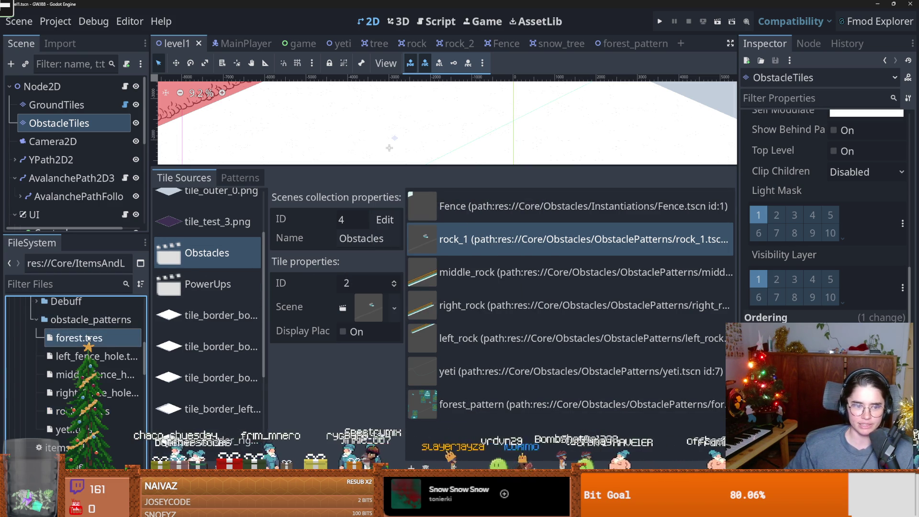
pyautogui.click(905, 190)
pyautogui.doubleClick(905, 190)
pyautogui.click(905, 190)
pyautogui.hotkey('shift', 'Tab')
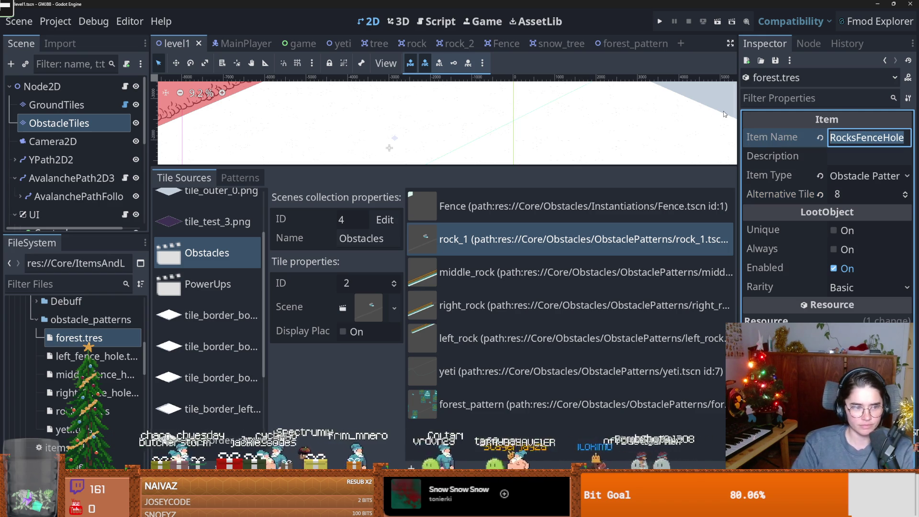
pyautogui.write('Forest')
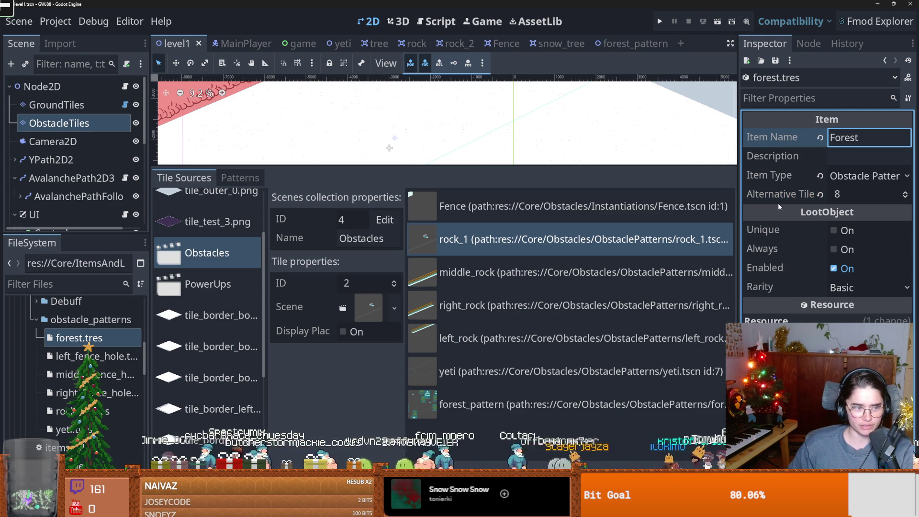
pyautogui.click(899, 176)
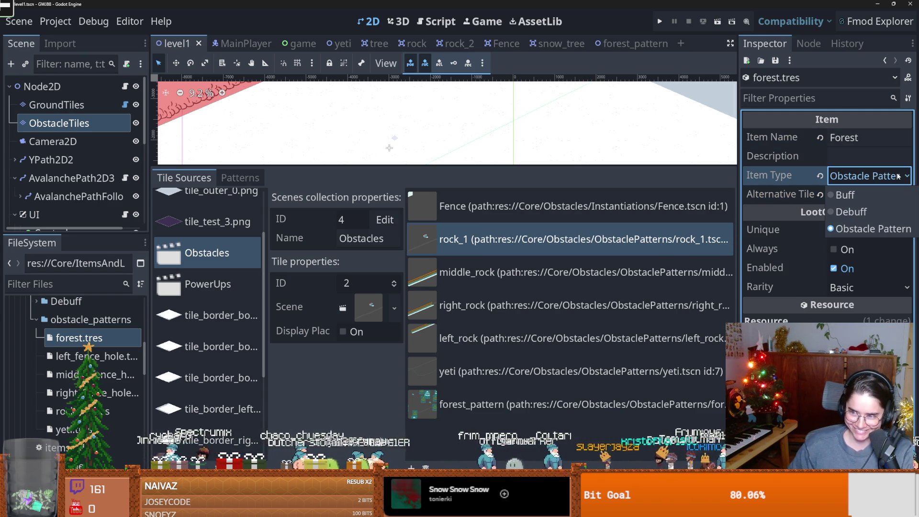
pyautogui.click(871, 229)
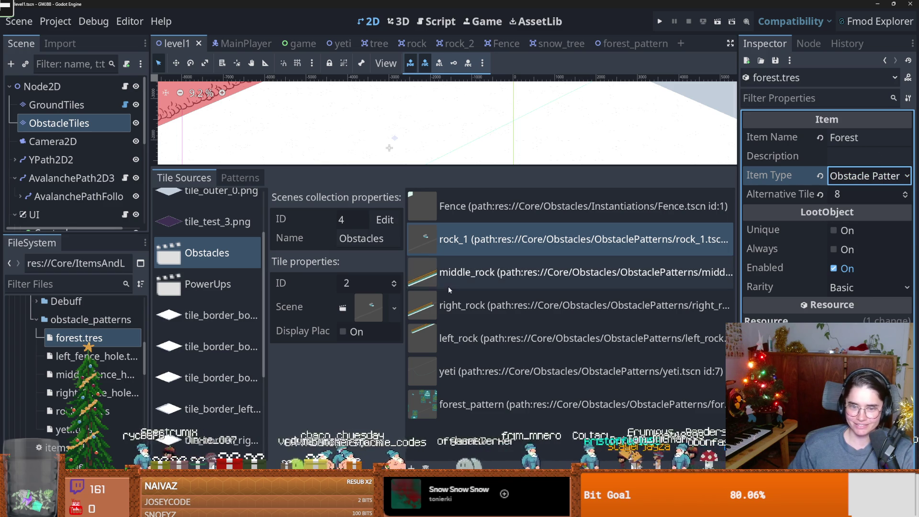
pyautogui.scroll(-5, 72, 359)
pyautogui.scroll(3, 71, 359)
pyautogui.click(61, 290)
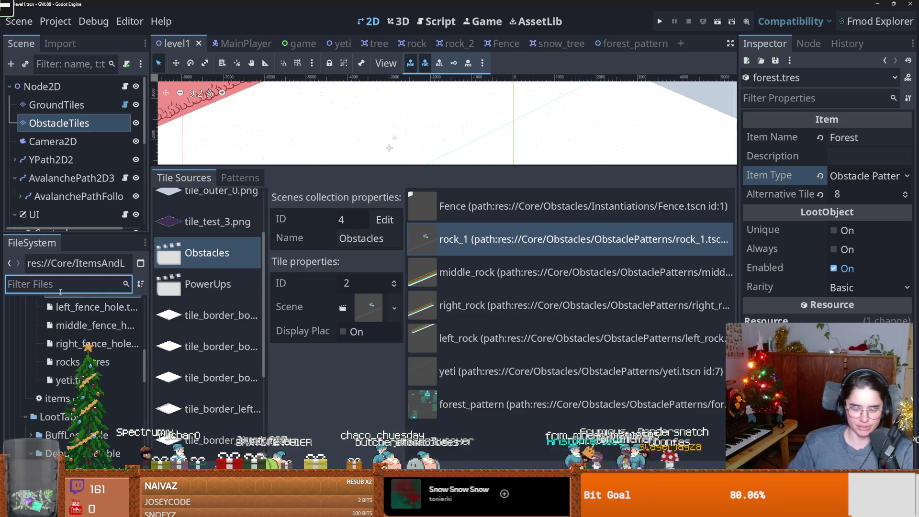
# Step: Open ObstaclePatternLootTable.tres and add a sixth item slot holding forest.tres, then run the game
pyautogui.write('obsta')
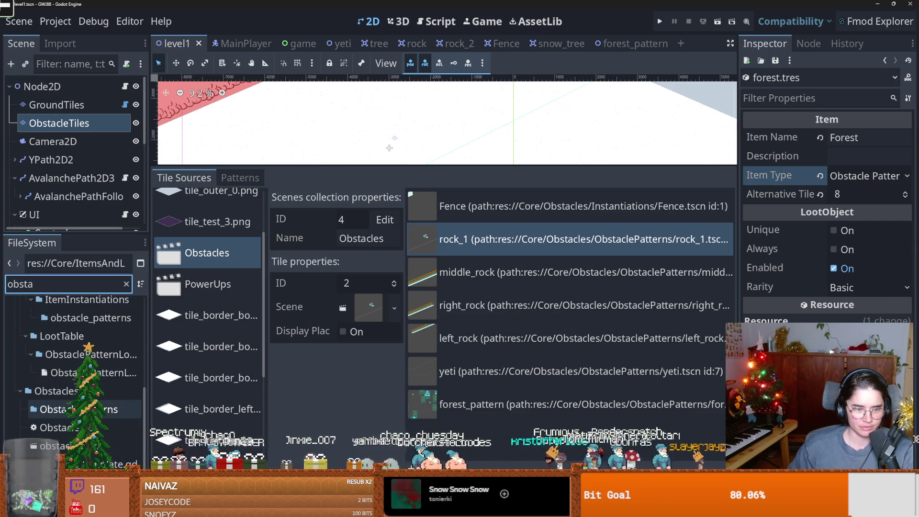
pyautogui.scroll(2, 72, 359)
pyautogui.click(91, 422)
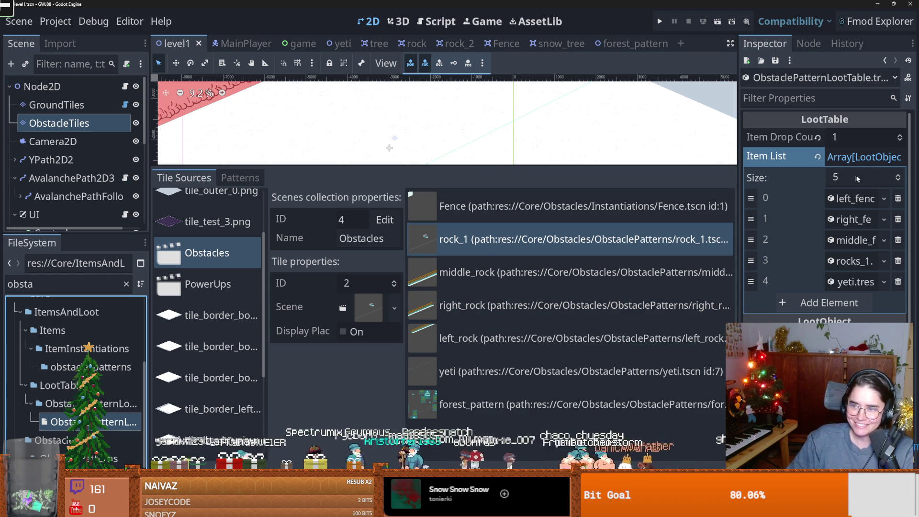
pyautogui.click(898, 177)
pyautogui.click(884, 303)
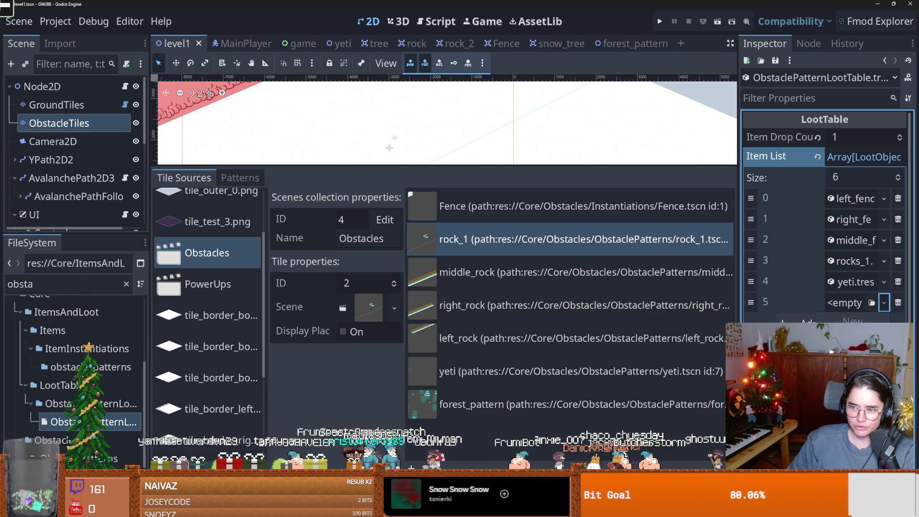
pyautogui.click(852, 336)
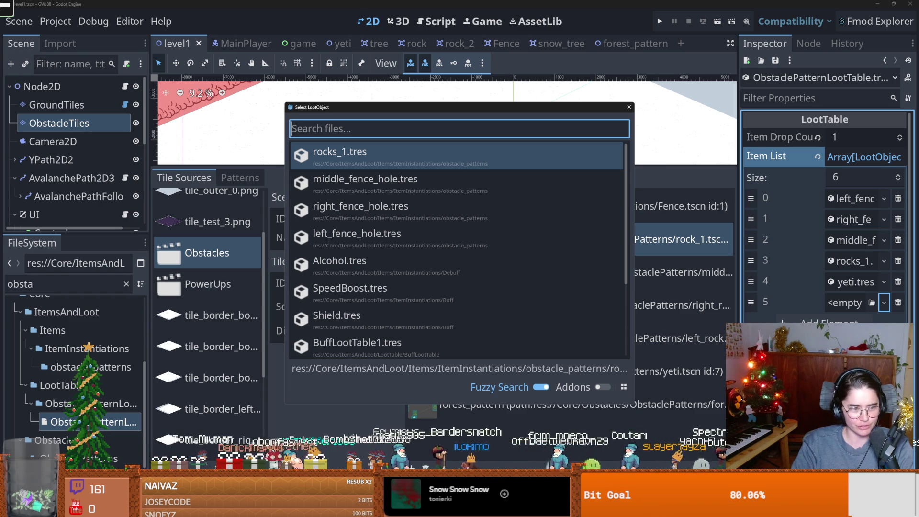
pyautogui.write('fo')
pyautogui.press('Return')
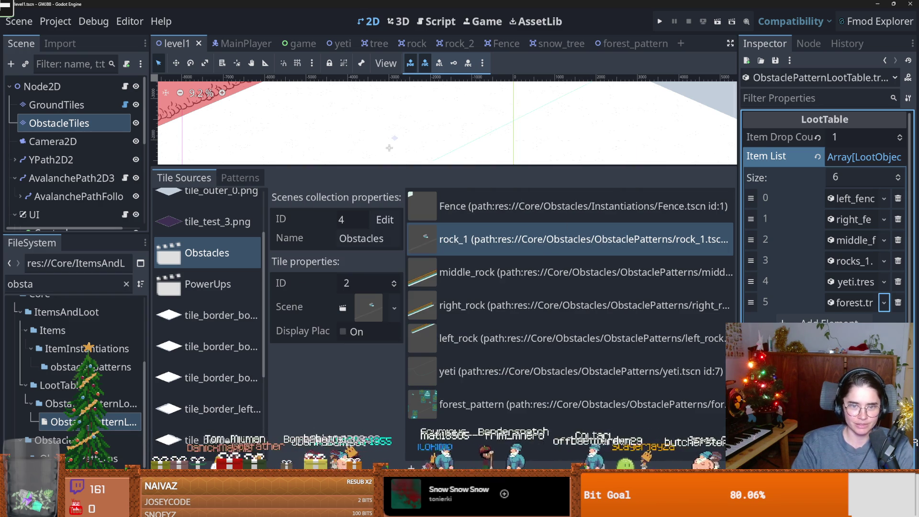
pyautogui.click(660, 21)
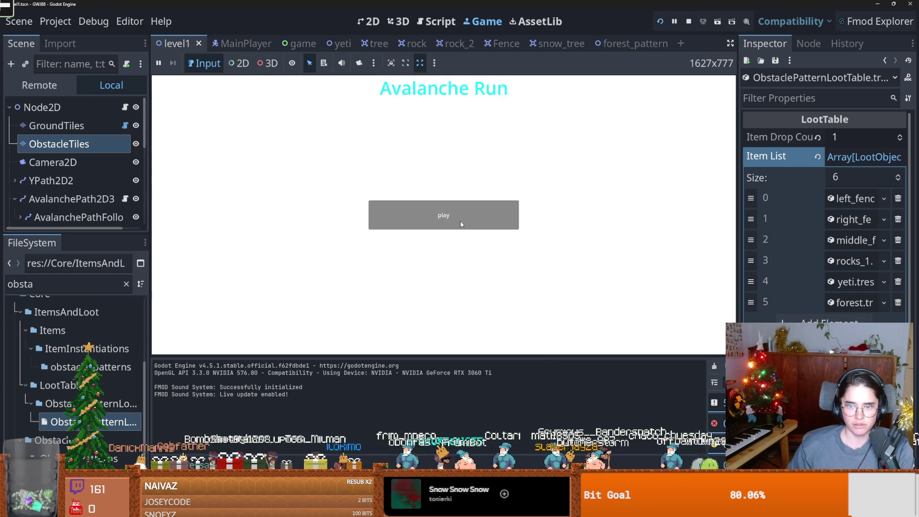
# Step: Play a run from the game menu up to a 4629 score, then stop the game
pyautogui.click(397, 206)
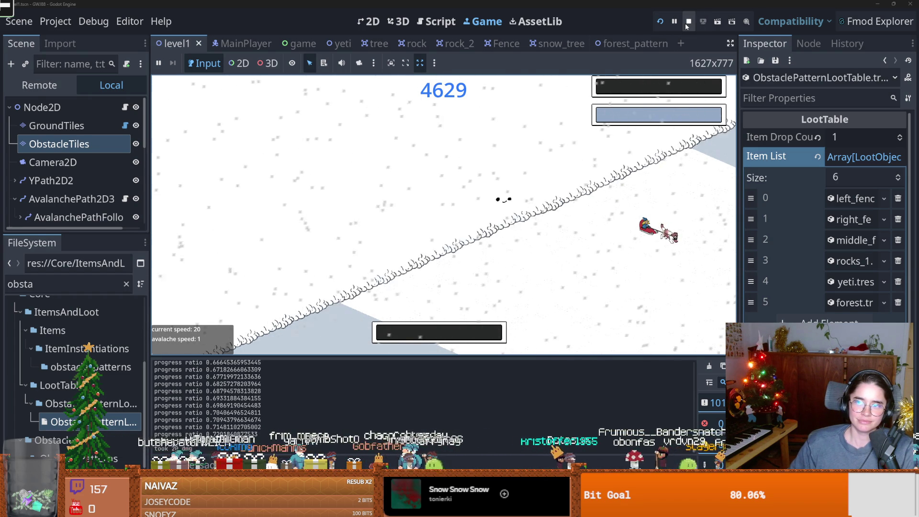
pyautogui.press('F8')
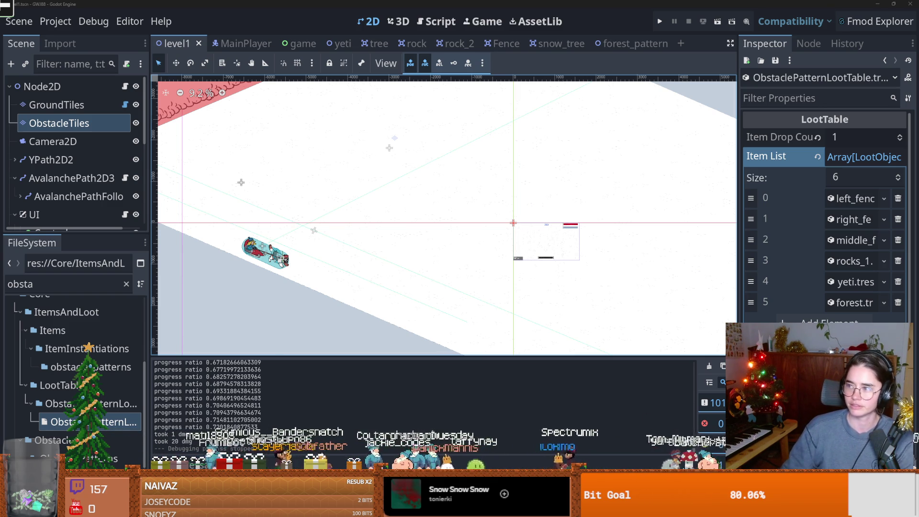
# Step: In the 19-12-2025 daily note, tick the snow shader task and add a 'game over ui' task below
pyautogui.hotkey('alt', 'Tab')
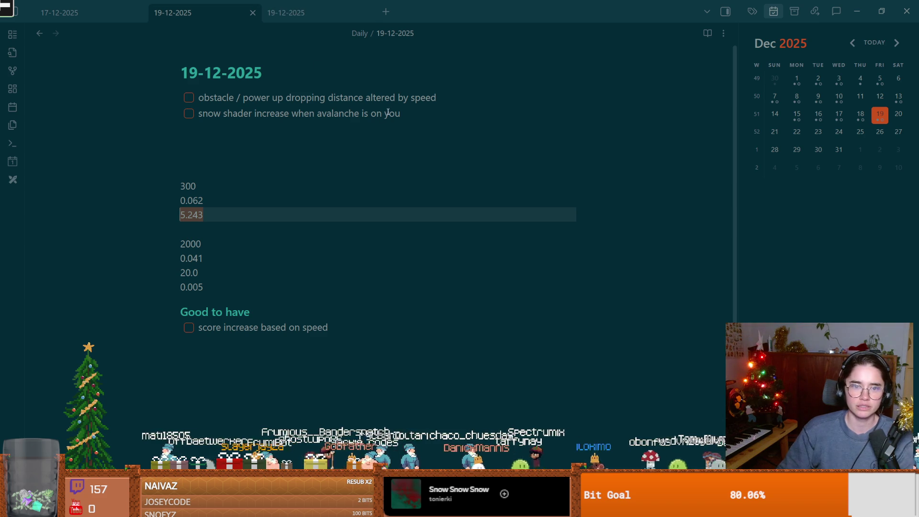
pyautogui.click(237, 98)
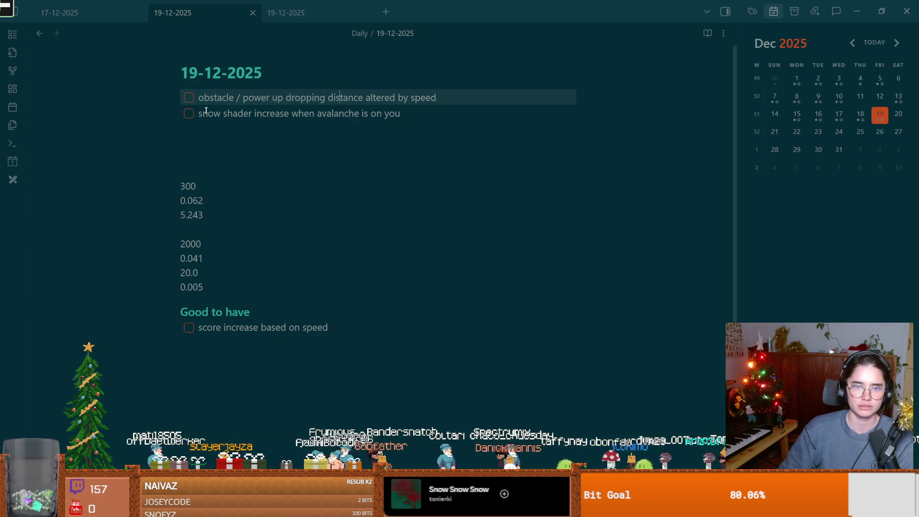
pyautogui.click(223, 115)
pyautogui.doubleClick(222, 114)
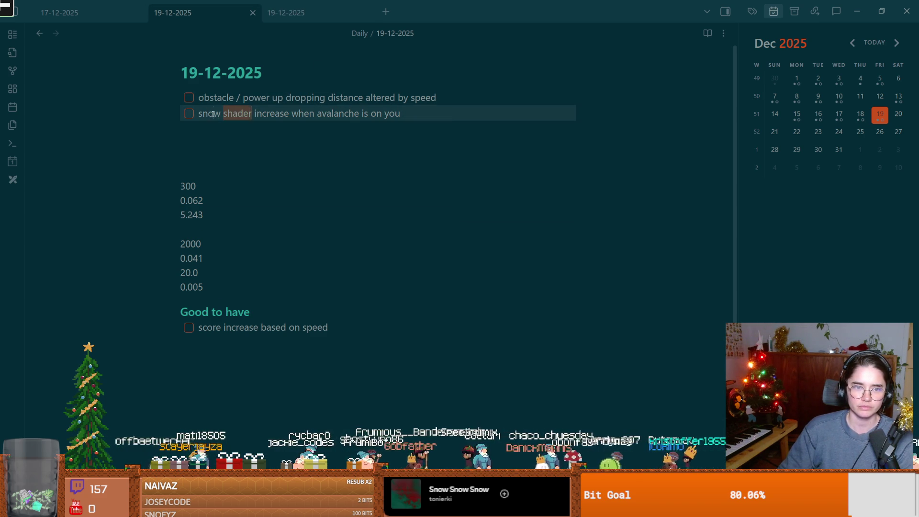
pyautogui.click(189, 113)
pyautogui.press('Return')
pyautogui.write('ga')
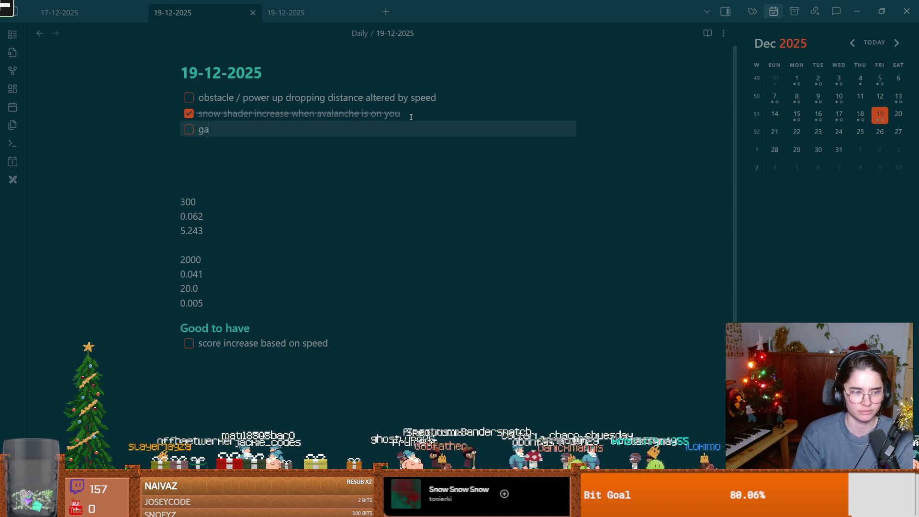
pyautogui.write('me over ui')
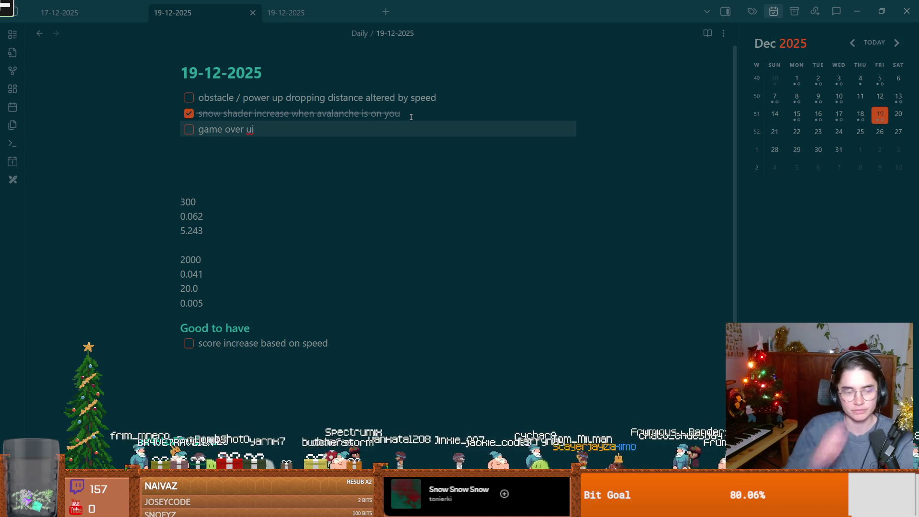
# Step: Delete the extra blank lines above the numbers and return to Godot
pyautogui.click(254, 172)
pyautogui.press('BackSpace')
pyautogui.press('BackSpace')
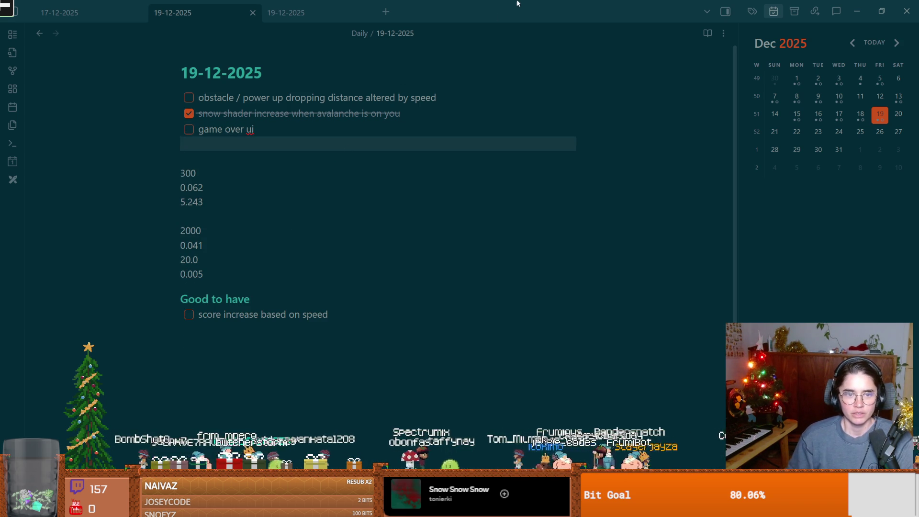
pyautogui.hotkey('alt', 'Tab')
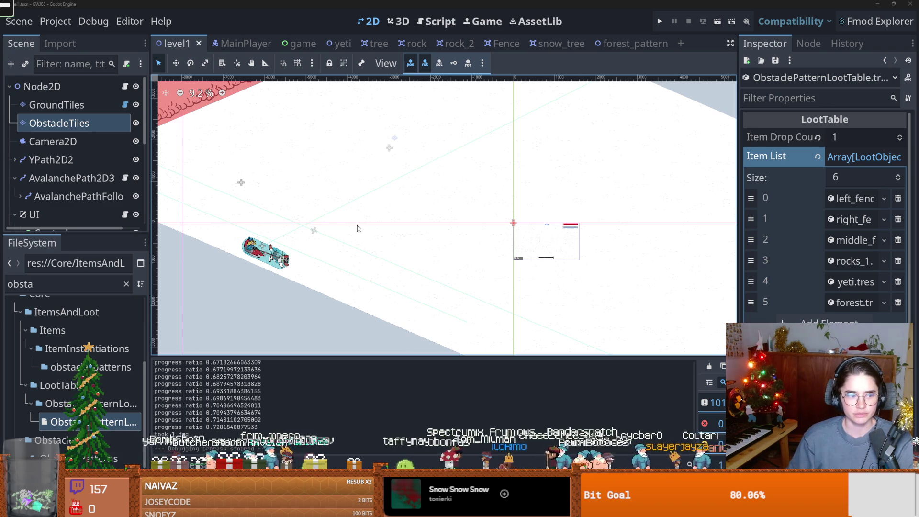
# Step: Save the level1 scene and select the FrostBar node in the Scene tree
pyautogui.scroll(-2, 357, 229)
pyautogui.hotkey('ctrl', 's')
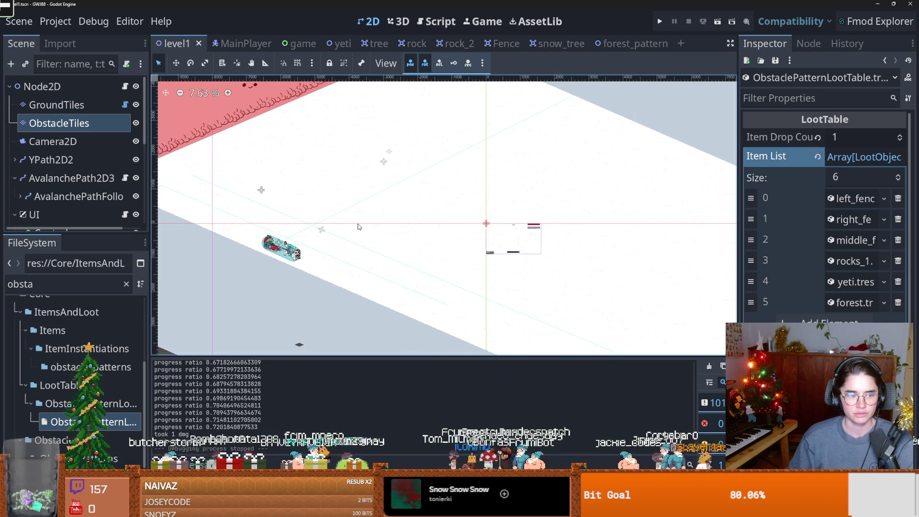
pyautogui.scroll(-2, 358, 227)
pyautogui.hotkey('ctrl', 's')
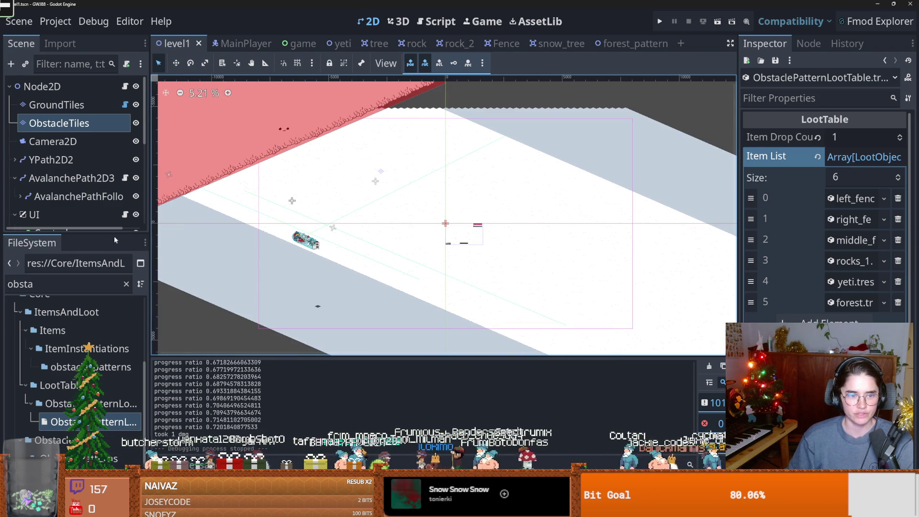
pyautogui.moveTo(110, 233); pyautogui.dragTo(111, 300)
pyautogui.scroll(-3, 67, 240)
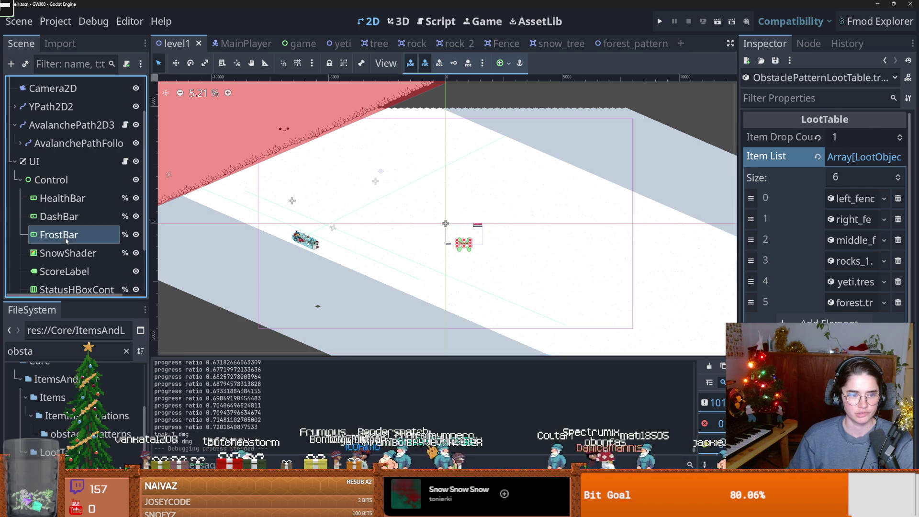
pyautogui.click(66, 237)
pyautogui.hotkey('ctrl', 's')
# Step: Scroll through FrostBar's TextureProgressBar properties, including its Left to Right fill mode
pyautogui.scroll(-3, 325, 304)
pyautogui.scroll(12, 325, 303)
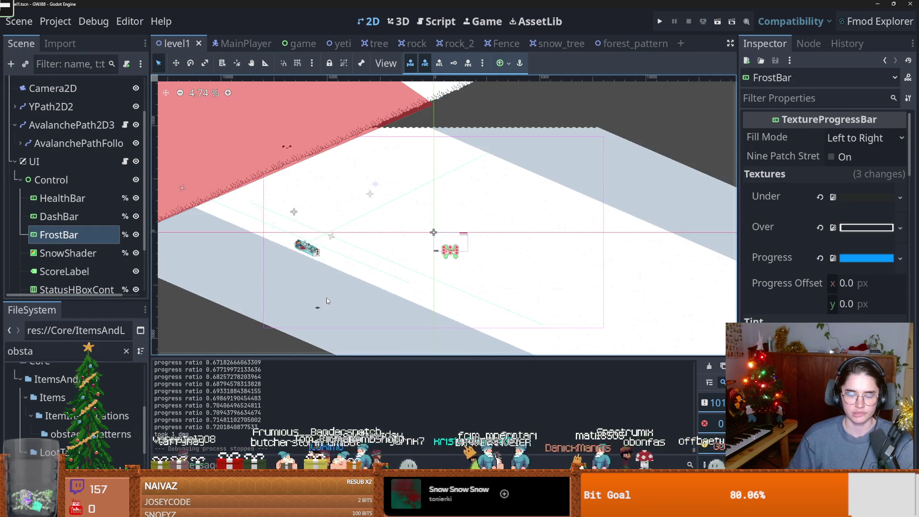
pyautogui.scroll(4, 298, 239)
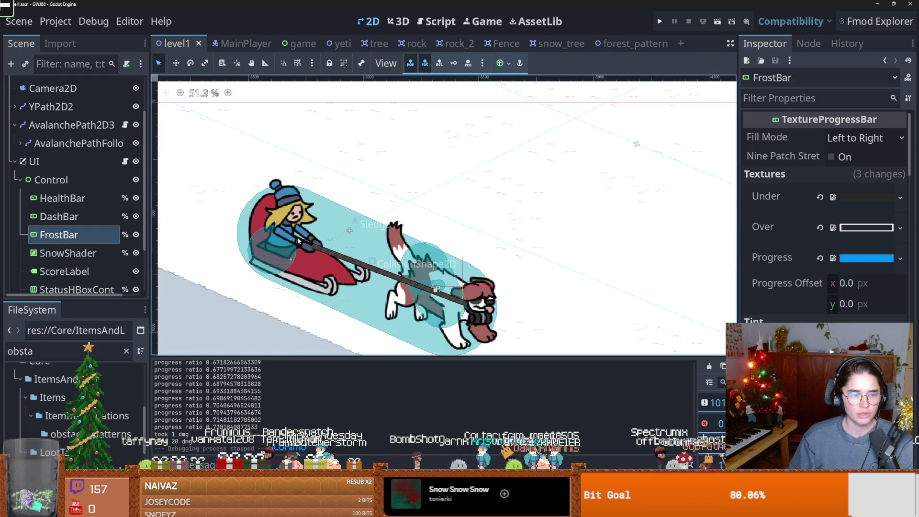
pyautogui.scroll(-1, 298, 237)
pyautogui.scroll(1, 298, 237)
pyautogui.scroll(-1, 300, 238)
pyautogui.scroll(1, 300, 238)
pyautogui.scroll(1, 300, 238)
pyautogui.scroll(-2, 301, 238)
pyautogui.scroll(-2, 300, 237)
pyautogui.scroll(1, 300, 238)
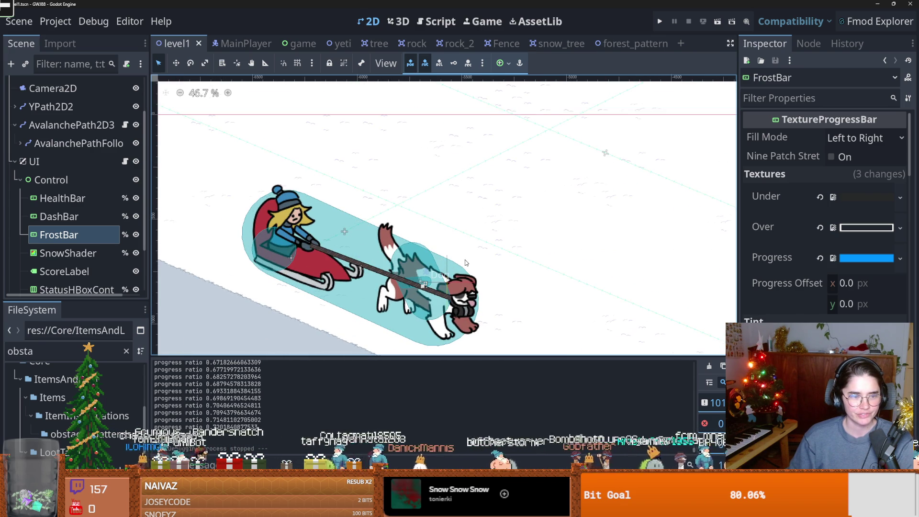
pyautogui.scroll(-4, 431, 263)
pyautogui.scroll(4, 413, 263)
pyautogui.scroll(-2, 413, 263)
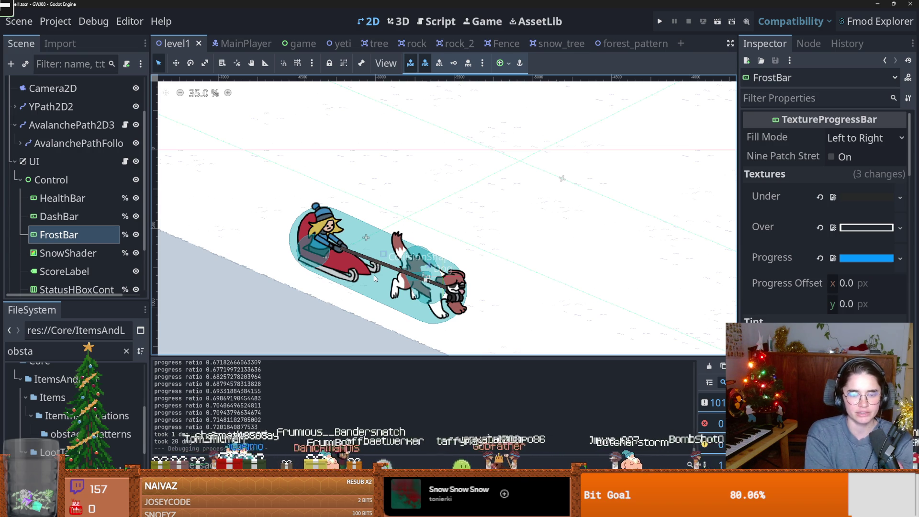
# Step: Filter files for 'warm', open the WarmClothes.tscn power-up scene and save it
pyautogui.doubleClick(77, 353)
pyautogui.write('warm')
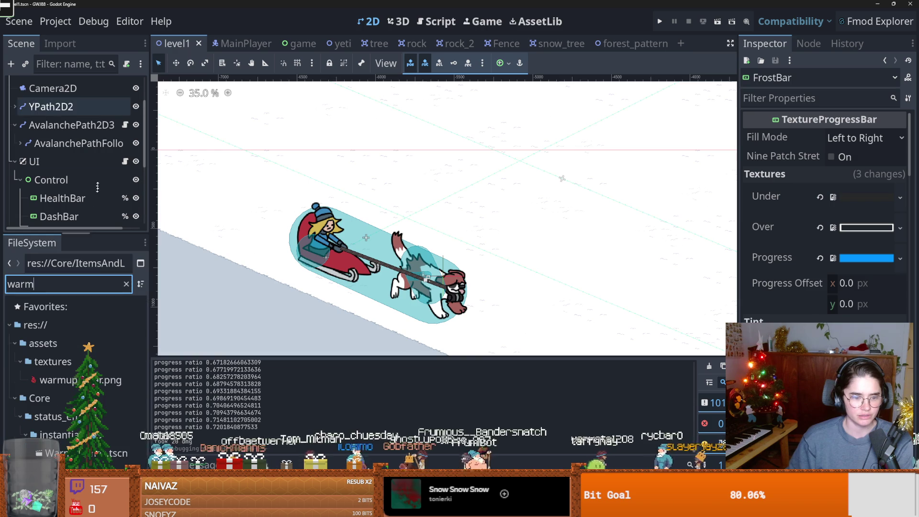
pyautogui.doubleClick(72, 453)
pyautogui.click(91, 91)
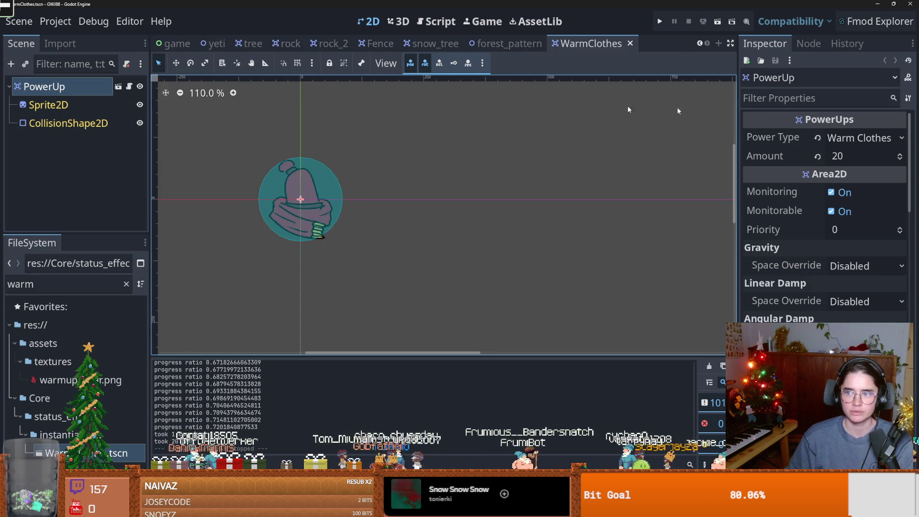
pyautogui.hotkey('ctrl', 's')
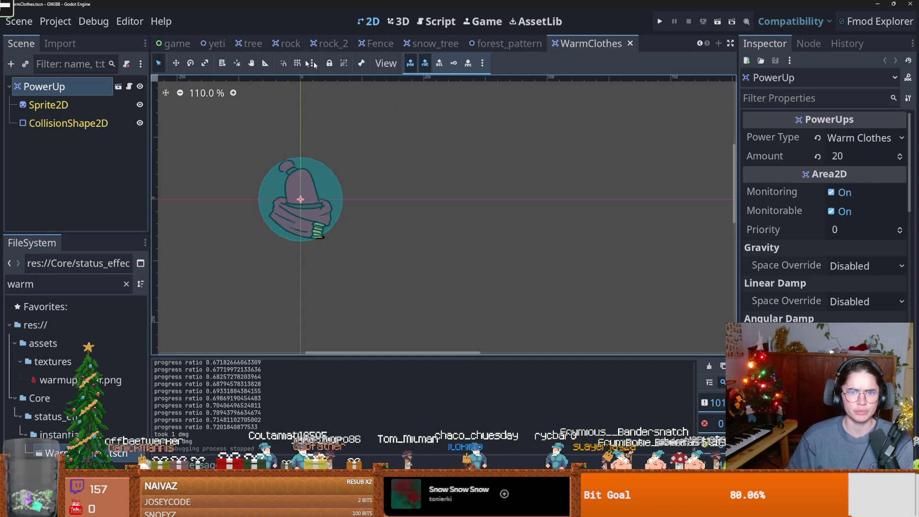
# Step: Clear the filter and open BuffLootTable1.tres from LootTable/BuffLootTable, widening the Inspector
pyautogui.click(125, 284)
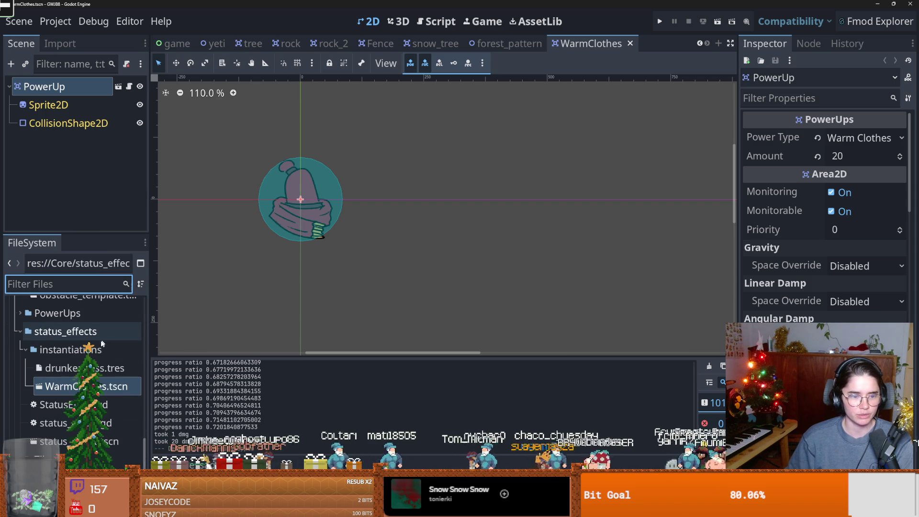
pyautogui.click(26, 350)
pyautogui.click(20, 331)
pyautogui.scroll(3, 74, 368)
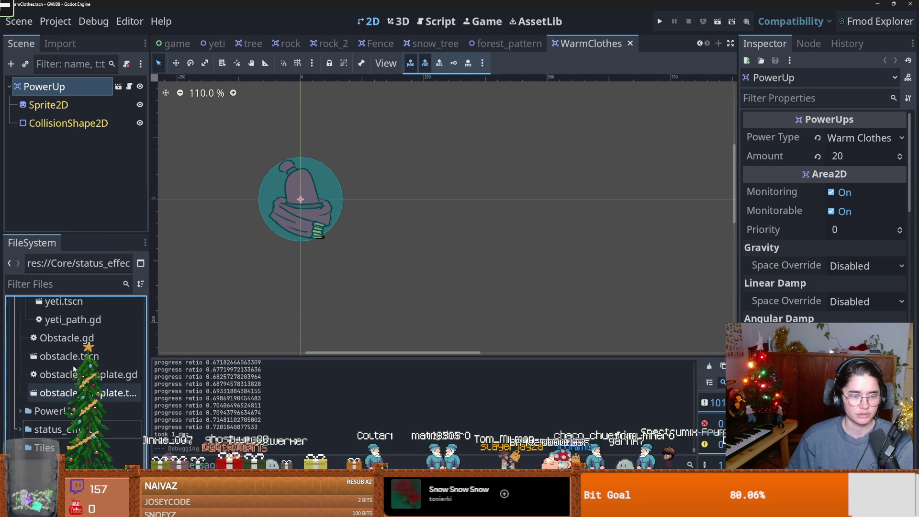
pyautogui.click(21, 409)
pyautogui.scroll(-5, 29, 368)
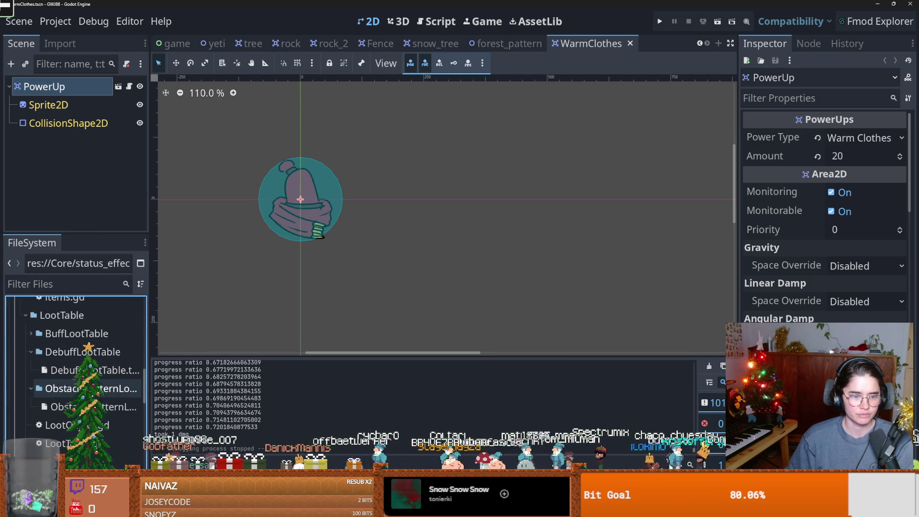
pyautogui.click(72, 370)
pyautogui.click(32, 334)
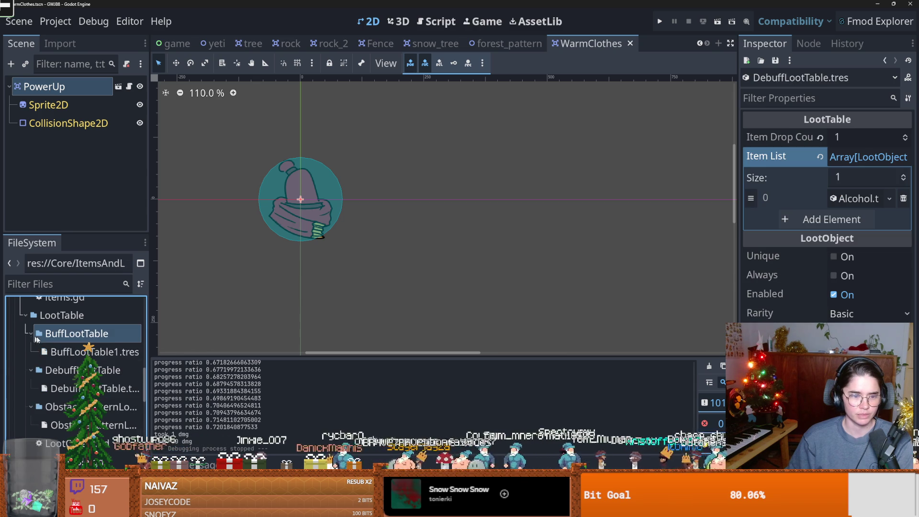
pyautogui.click(74, 352)
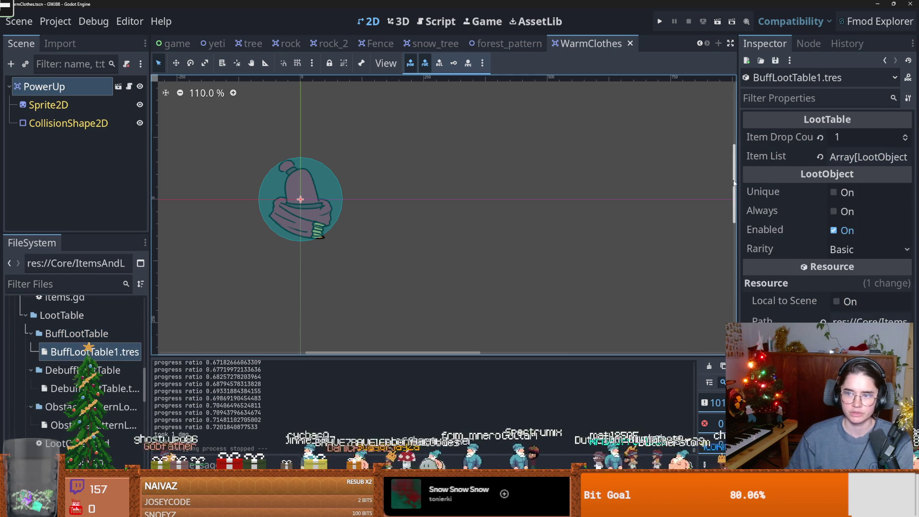
pyautogui.moveTo(739, 182); pyautogui.dragTo(575, 182)
# Step: Keep BuffLootTable1's item drop count at 1 and grow its item list to 3 entries
pyautogui.click(756, 137)
pyautogui.write('2')
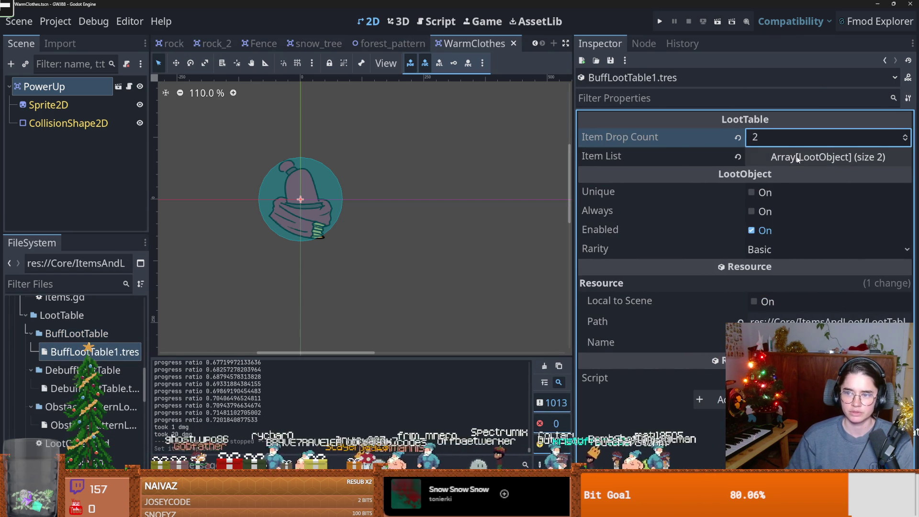
pyautogui.click(807, 157)
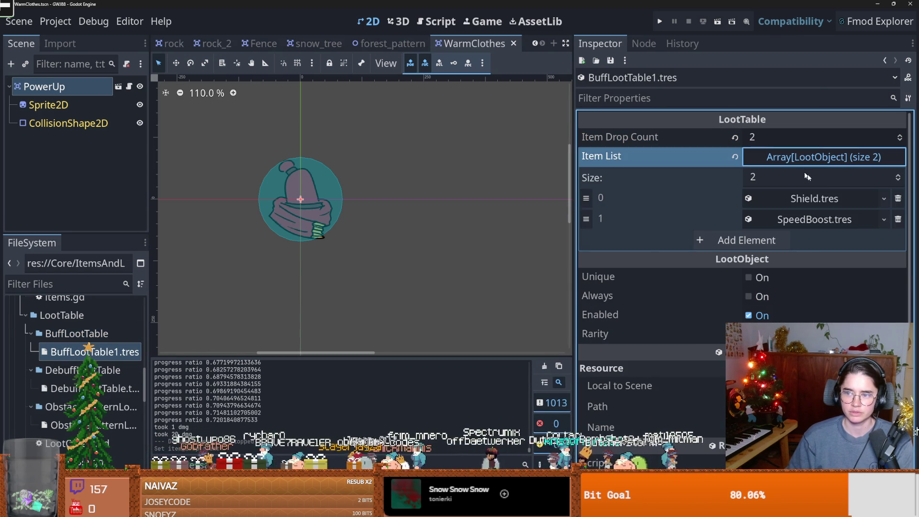
pyautogui.click(759, 136)
pyautogui.write('1')
pyautogui.click(771, 179)
pyautogui.write('3')
pyautogui.press('Return')
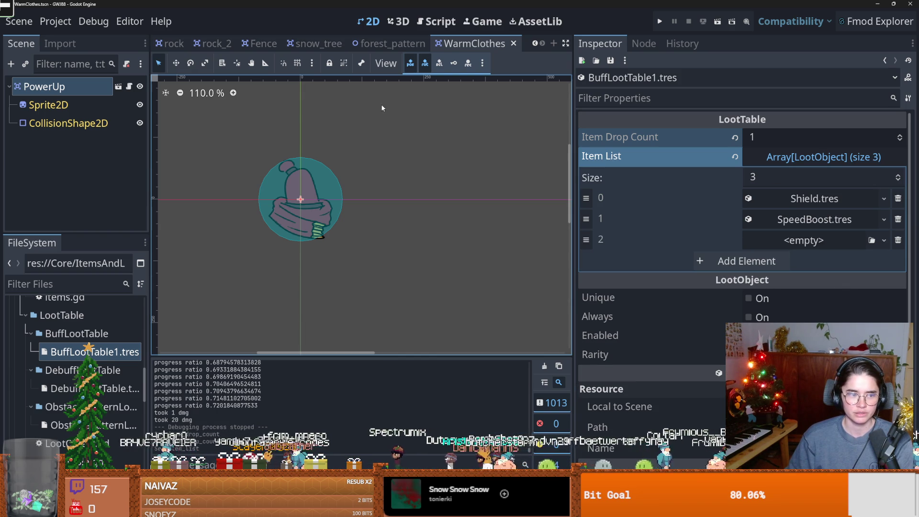
# Step: Search Quick Load for a 'warm' loot object for the third slot, then cancel, leaving it empty
pyautogui.click(884, 240)
pyautogui.click(851, 286)
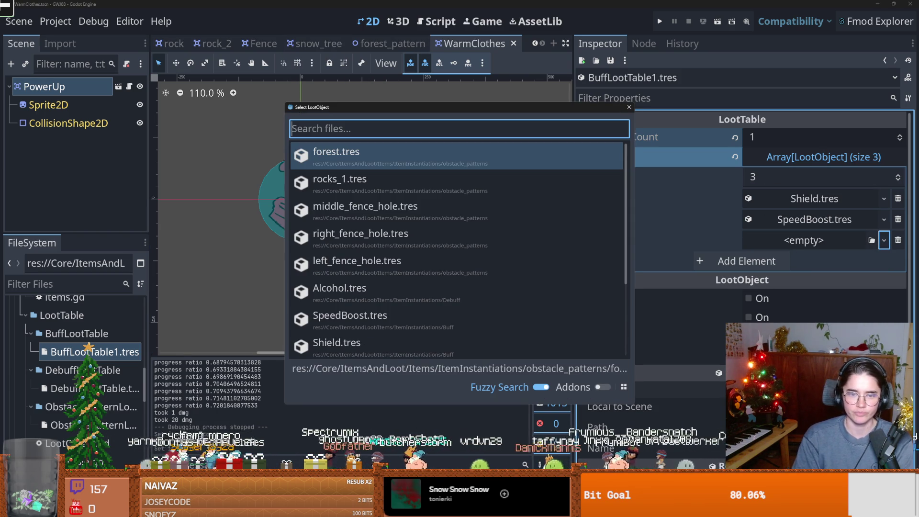
pyautogui.write('wam')
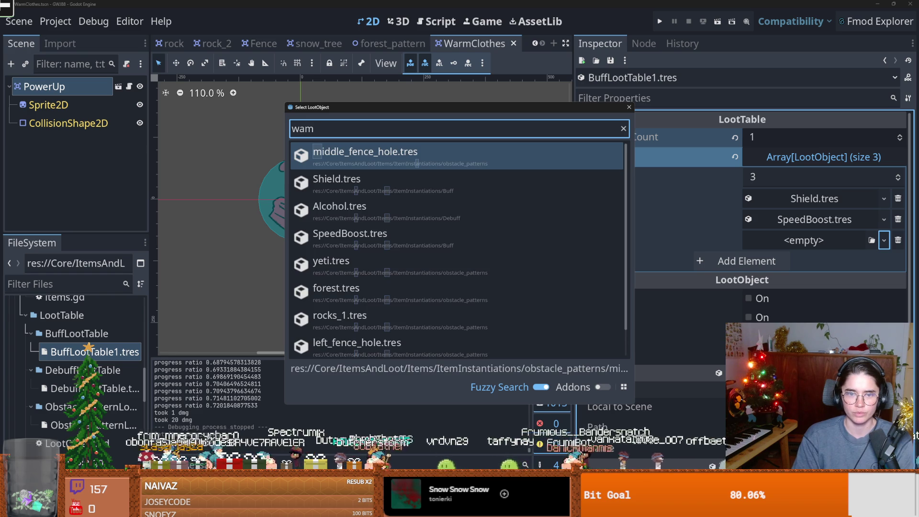
pyautogui.press('BackSpace')
pyautogui.write('r')
pyautogui.press('BackSpace')
pyautogui.press('BackSpace')
pyautogui.press('BackSpace')
pyautogui.press('Escape')
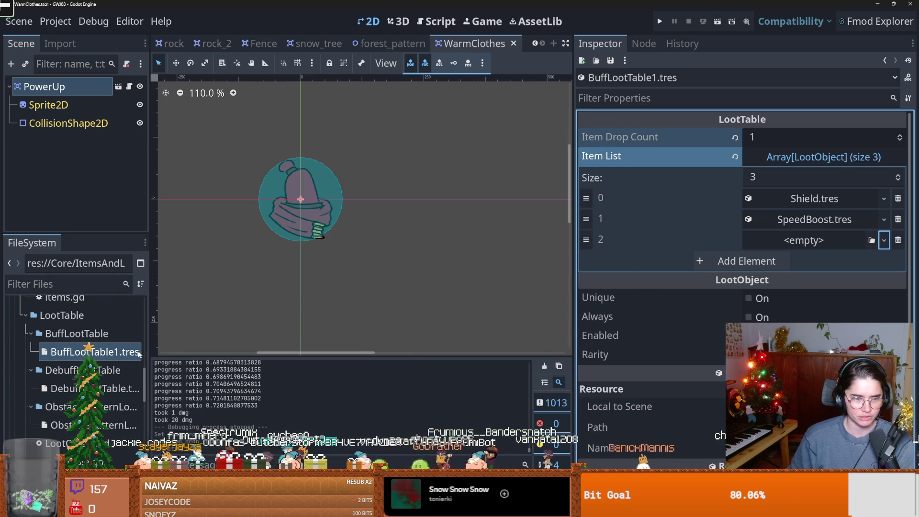
pyautogui.scroll(5, 111, 357)
pyautogui.click(36, 340)
# Step: Duplicate SpeedBoost.tres in the Buff folder as Warm.tres
pyautogui.scroll(4, 48, 348)
pyautogui.rightClick(72, 339)
pyautogui.click(69, 367)
pyautogui.click(71, 376)
pyautogui.hotkey('ctrl', 'd')
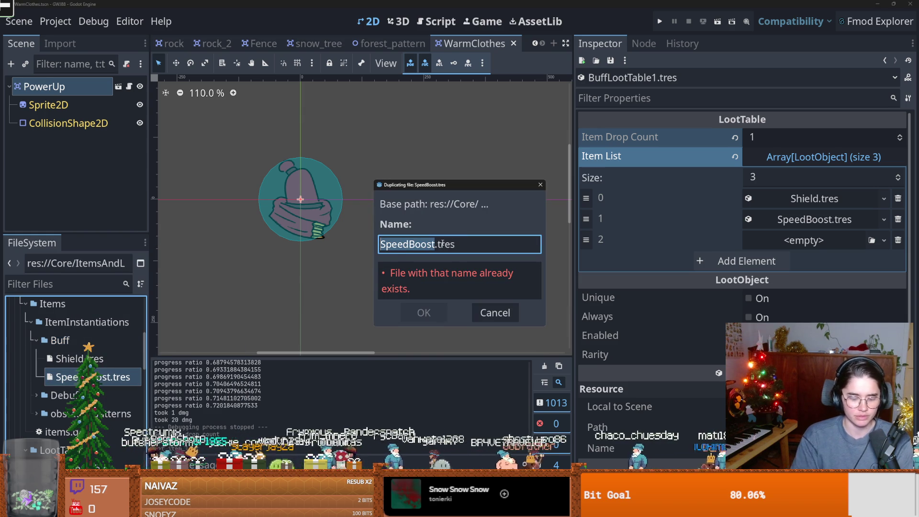
pyautogui.write('Warm')
pyautogui.press('Return')
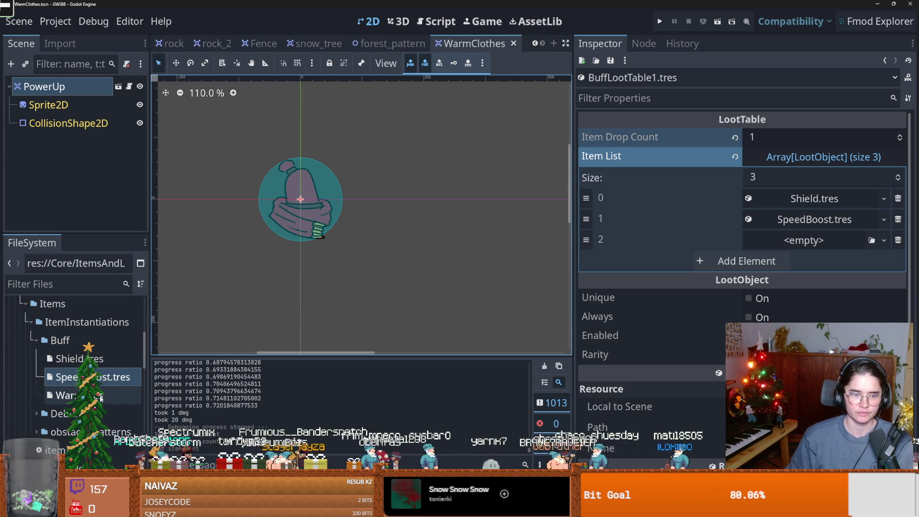
# Step: Set the new item's name to WarmClothes and its Alternative Tile ID to 0
pyautogui.tripleClick(791, 139)
pyautogui.write('Wa')
pyautogui.write('s')
pyautogui.click(780, 138)
pyautogui.press('BackSpace')
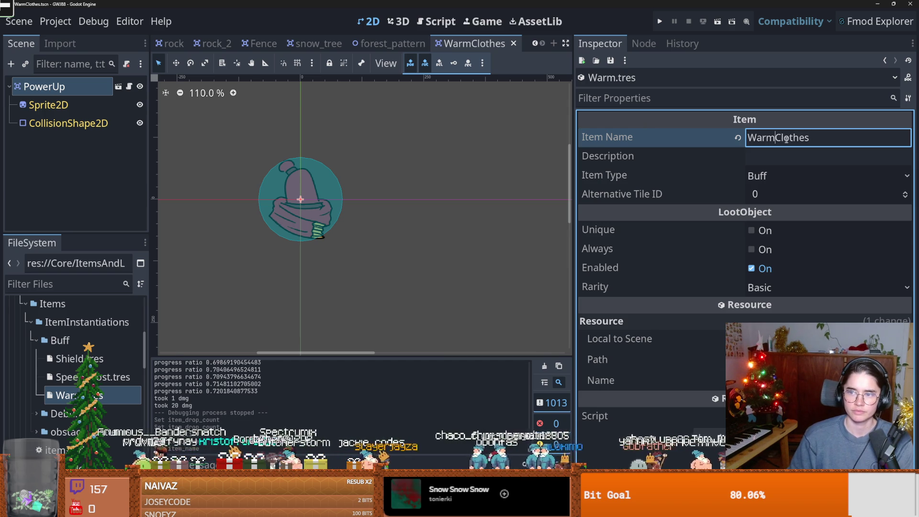
pyautogui.click(781, 194)
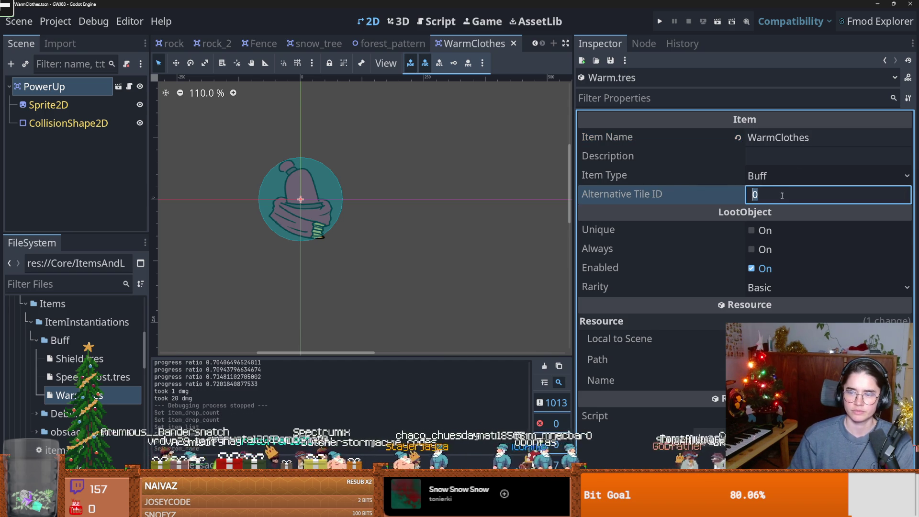
pyautogui.click(489, 148)
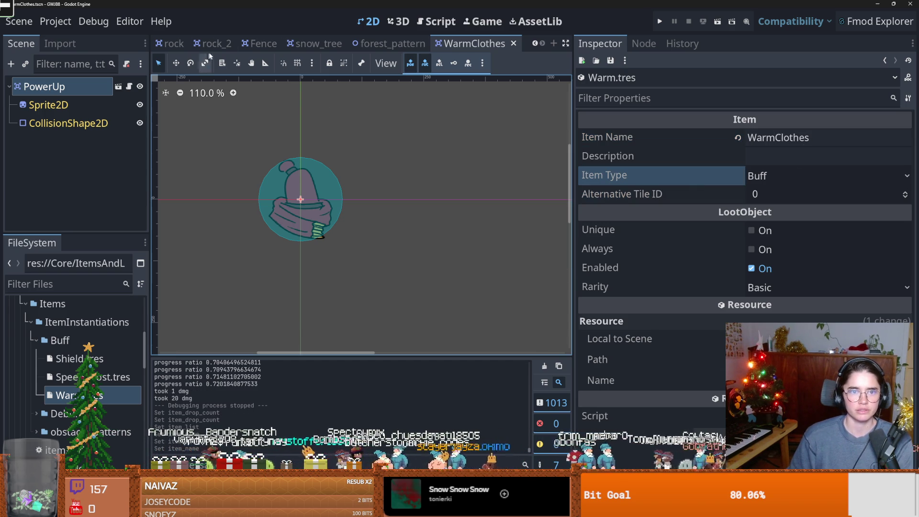
# Step: Close the forest_pattern, snow_tree, Fence, rock_2, rock, tree and yeti tabs, returning to level1
pyautogui.click(409, 44)
pyautogui.click(423, 44)
pyautogui.click(424, 44)
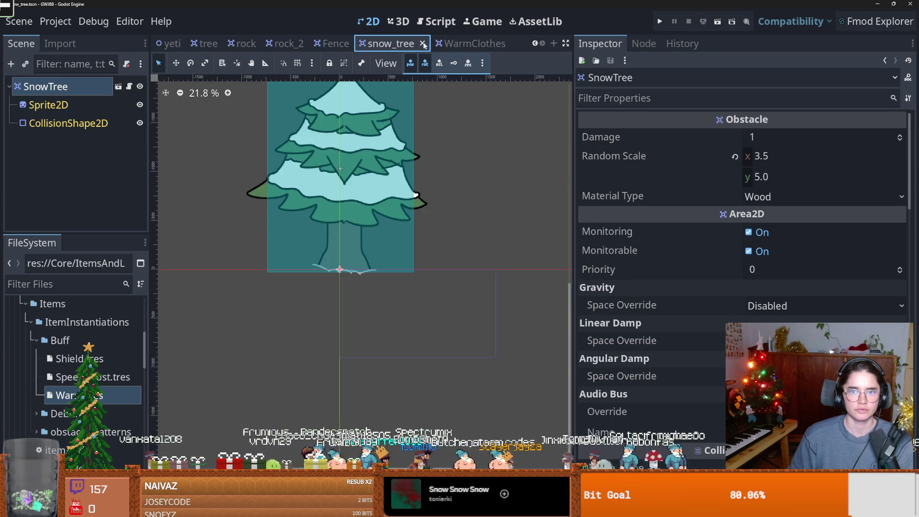
pyautogui.click(402, 44)
pyautogui.click(425, 44)
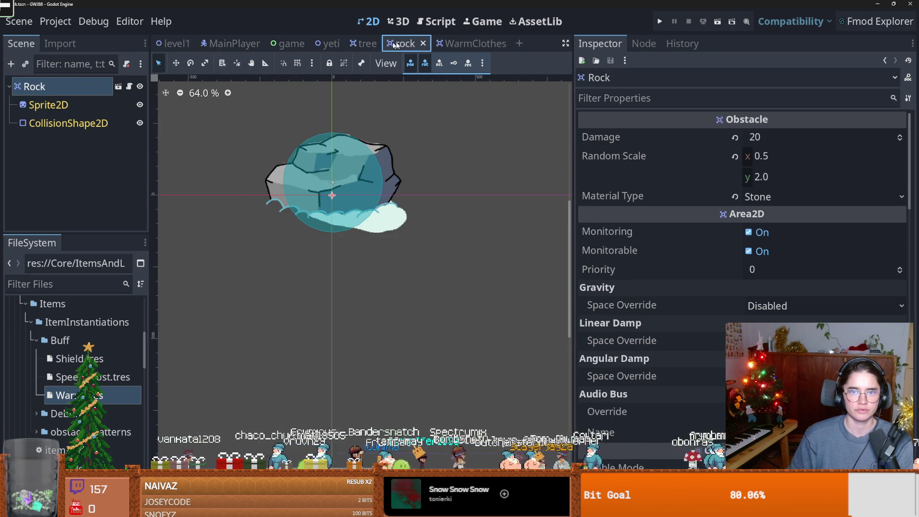
pyautogui.click(423, 44)
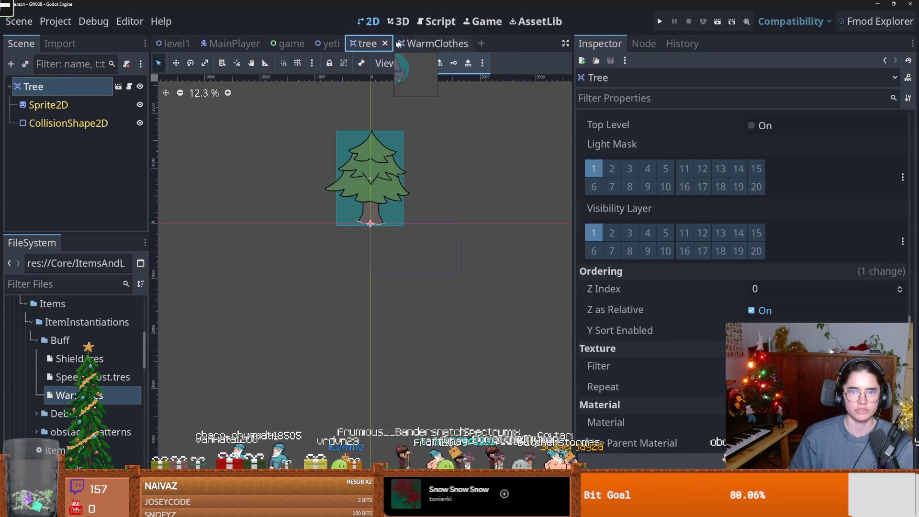
pyautogui.click(386, 44)
pyautogui.click(349, 45)
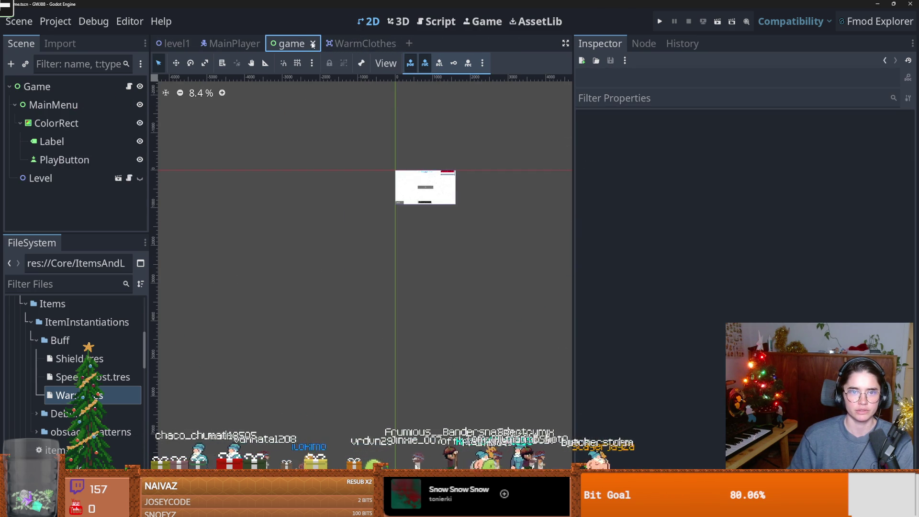
pyautogui.click(175, 43)
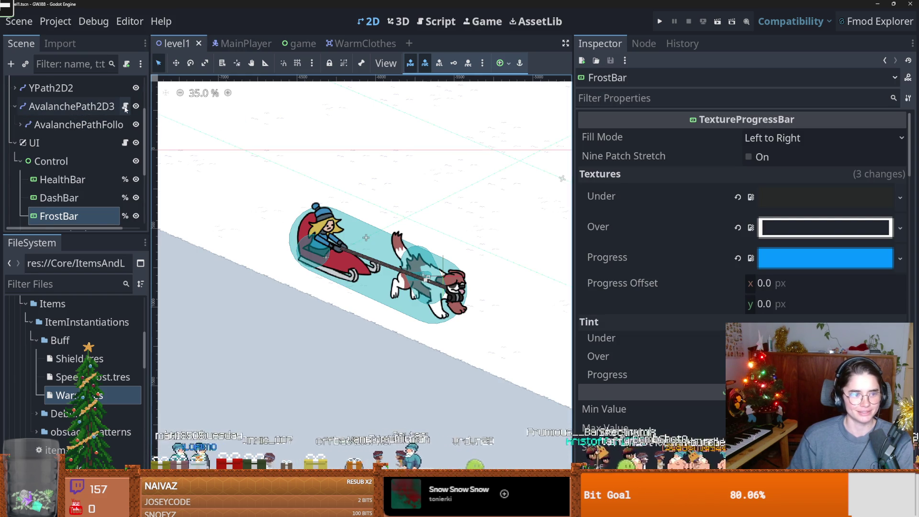
pyautogui.scroll(3, 126, 109)
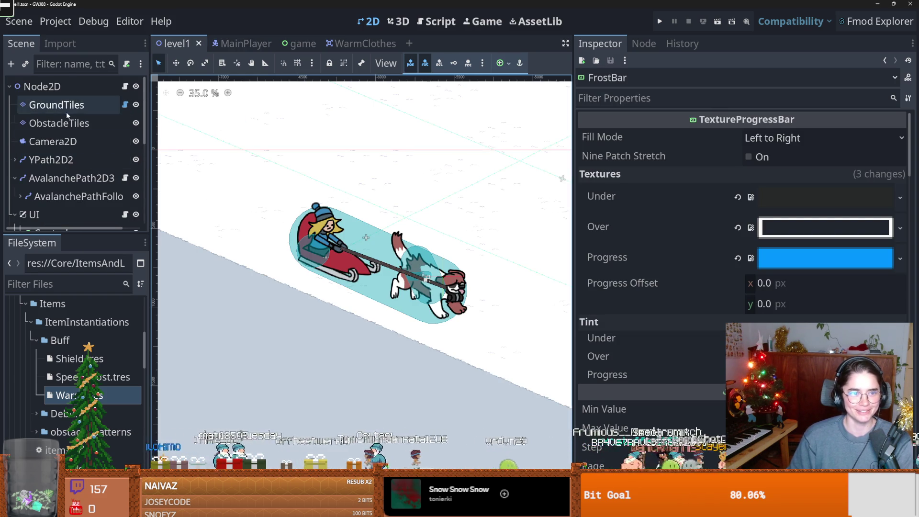
# Step: Select the GroundTiles layer, save level1, and show the PowerUps tile scenes
pyautogui.click(96, 105)
pyautogui.hotkey('ctrl', 's')
pyautogui.click(209, 445)
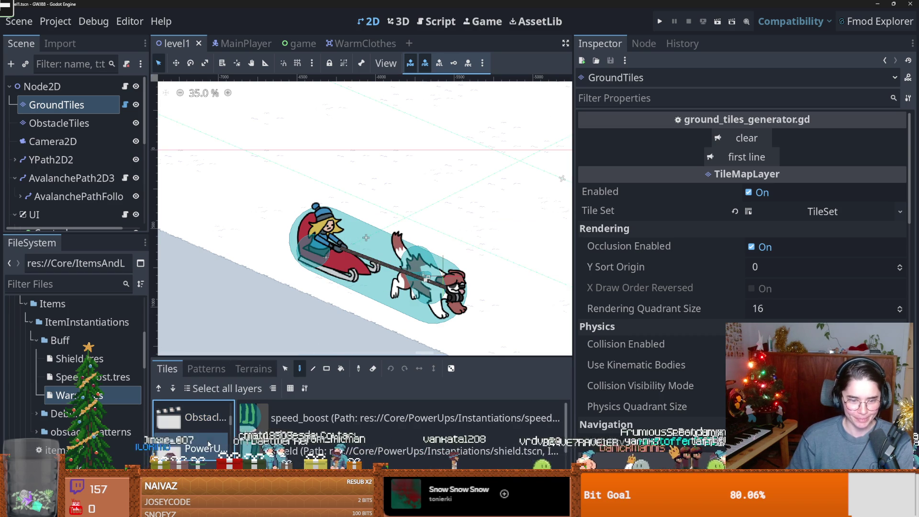
pyautogui.moveTo(417, 357); pyautogui.dragTo(363, 146)
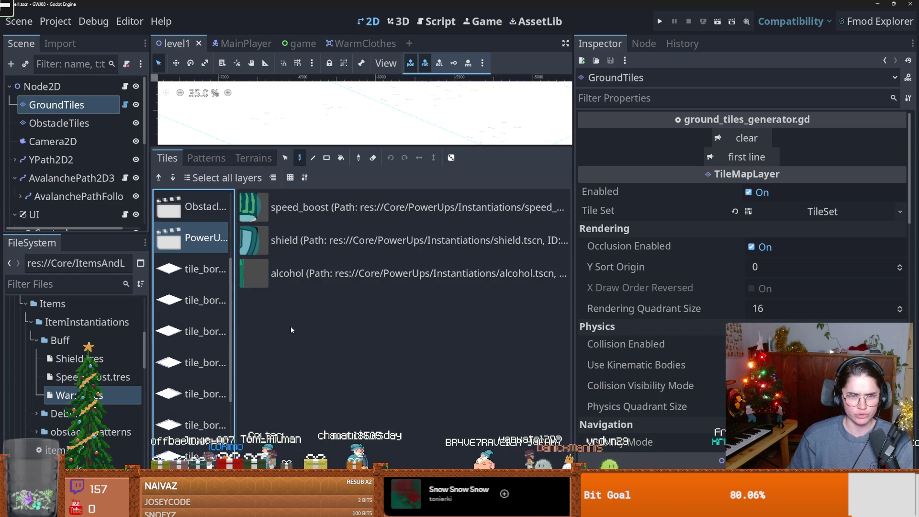
# Step: Browse the PowerUps collection's add-scene dialog to PowerUps/Instantiations, then cancel without adding
pyautogui.click(460, 509)
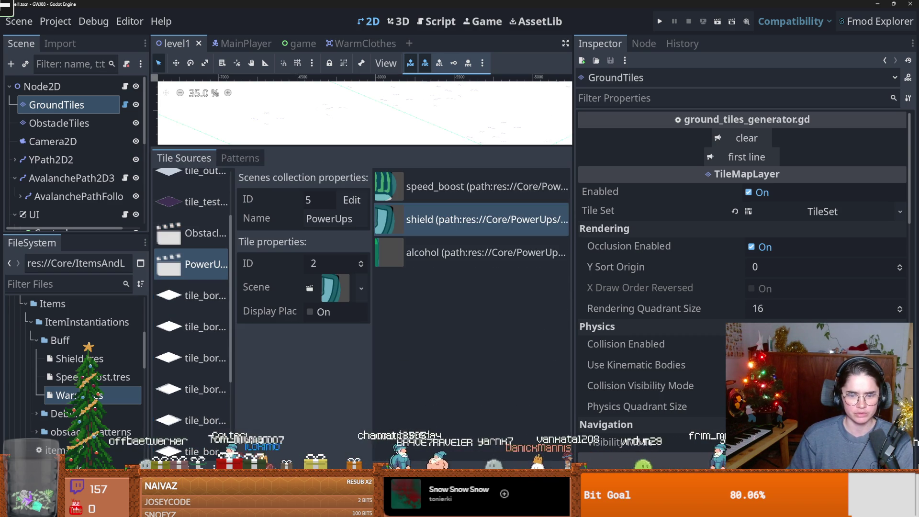
pyautogui.click(410, 240)
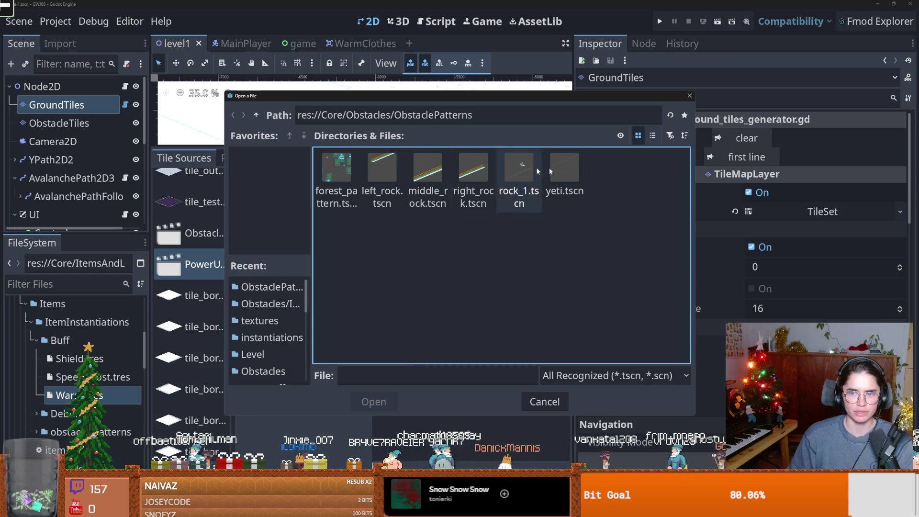
pyautogui.click(256, 115)
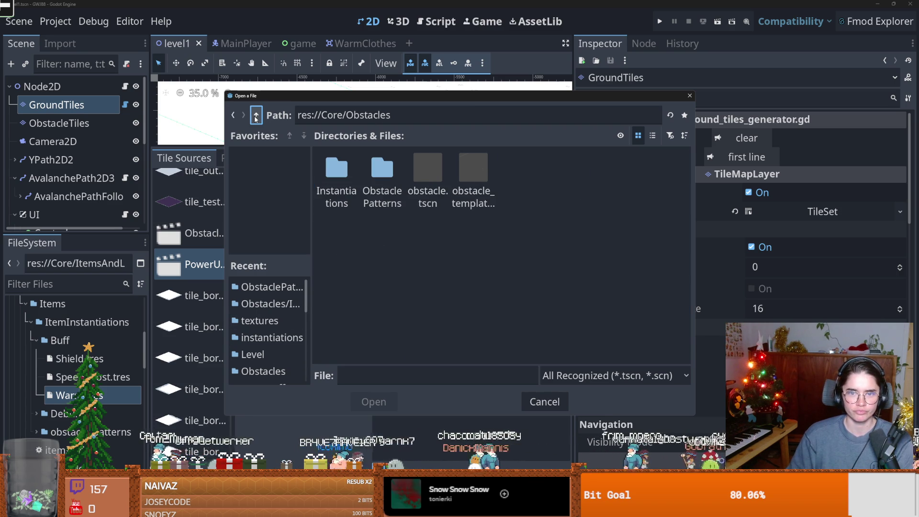
pyautogui.click(256, 116)
pyautogui.doubleClick(598, 170)
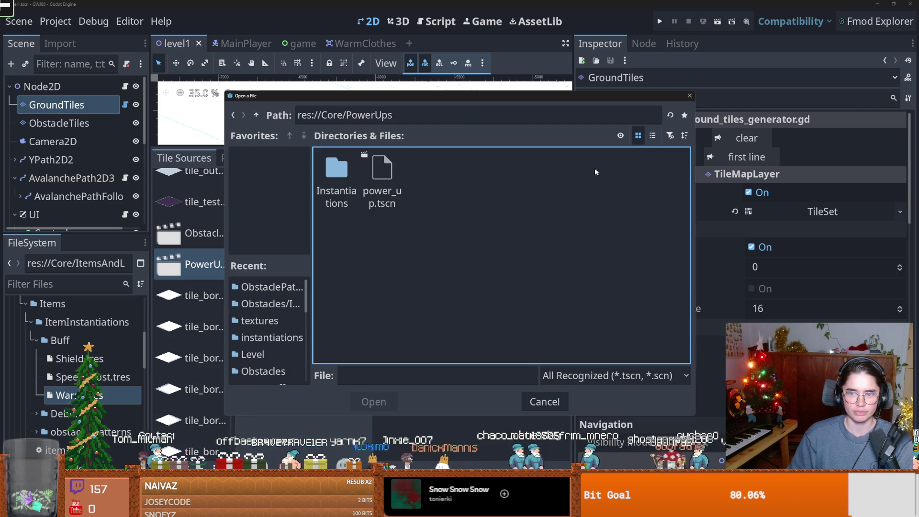
pyautogui.doubleClick(337, 170)
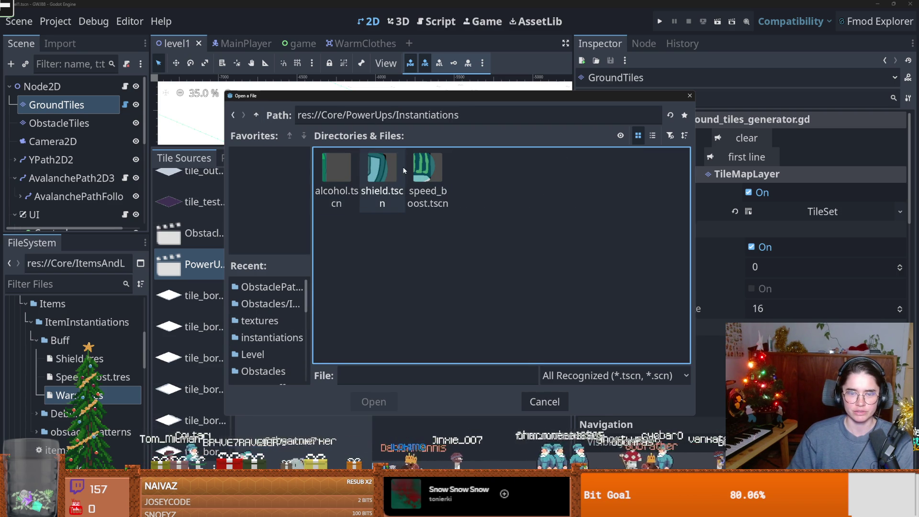
pyautogui.click(690, 96)
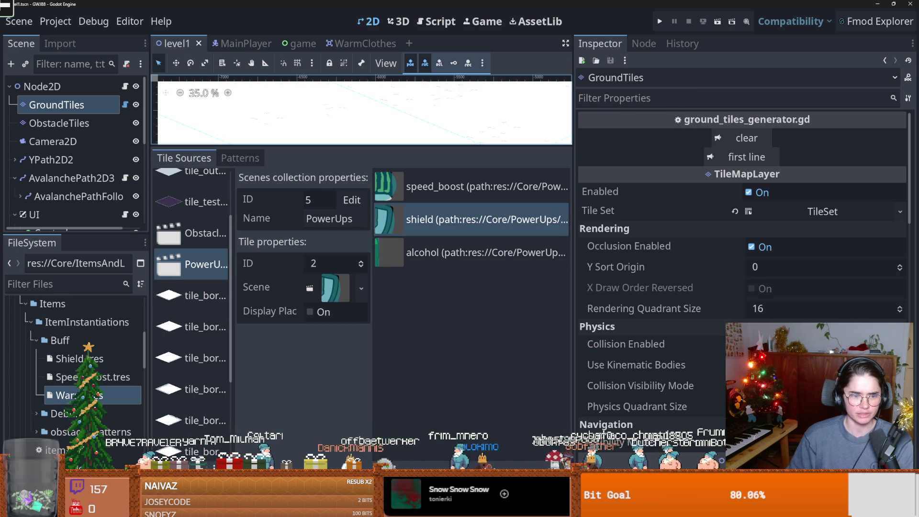
# Step: Open the Warm.tres item resource from the FileSystem
pyautogui.scroll(-1, 76, 364)
pyautogui.doubleClick(67, 371)
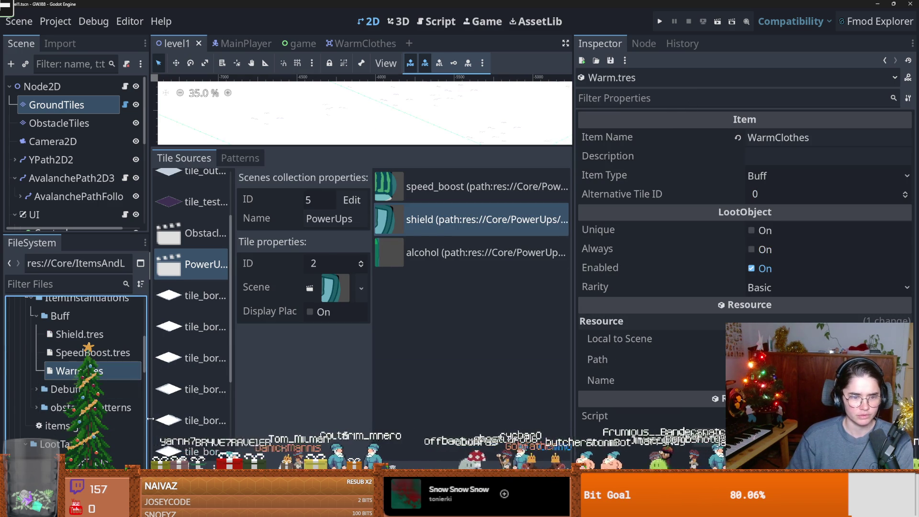
pyautogui.moveTo(151, 421); pyautogui.dragTo(208, 421)
pyautogui.scroll(5, 62, 383)
pyautogui.scroll(-3, 53, 397)
pyautogui.scroll(-10, 38, 416)
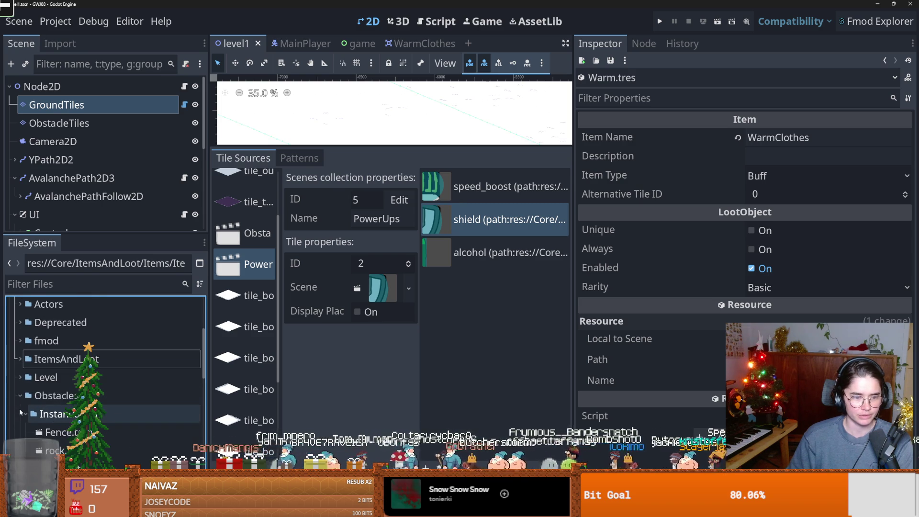
pyautogui.scroll(-1, 62, 418)
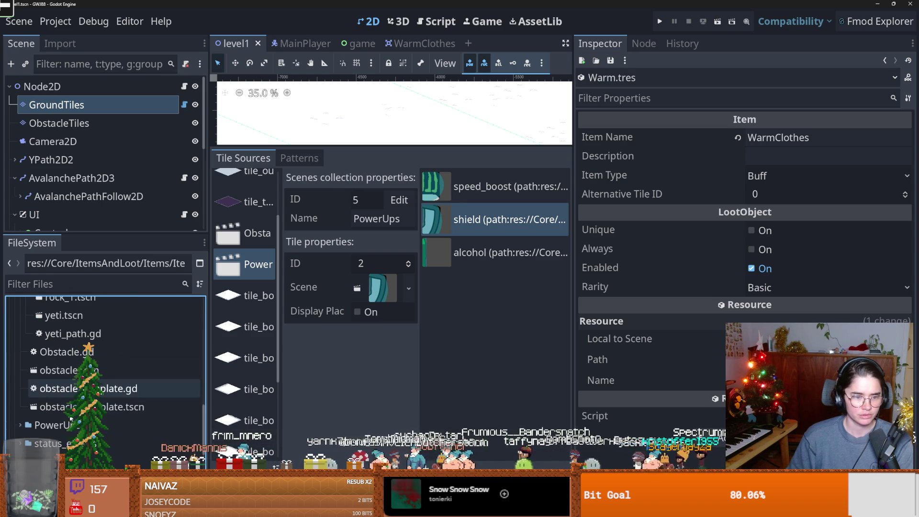
# Step: Open speed_boost.tscn, then go to the WarmClothes scene and begin renaming its PowerUp root
pyautogui.click(20, 425)
pyautogui.scroll(-3, 22, 383)
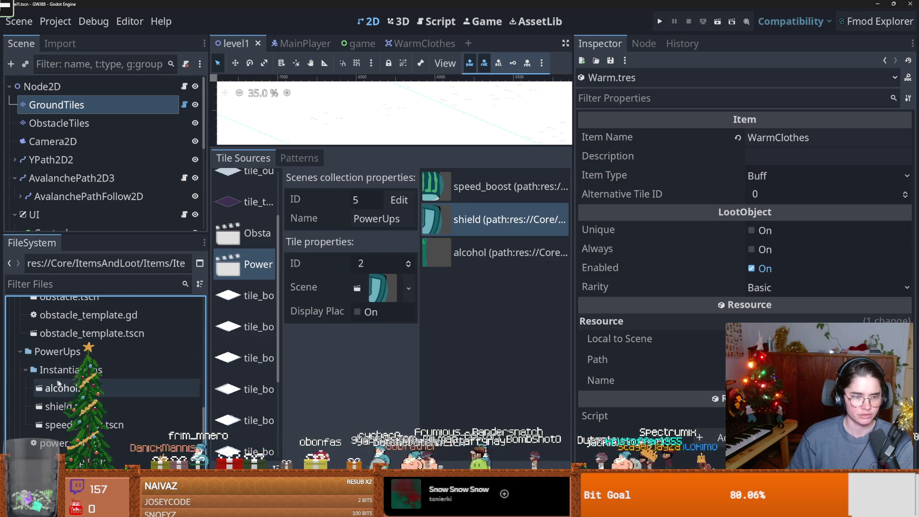
pyautogui.doubleClick(57, 425)
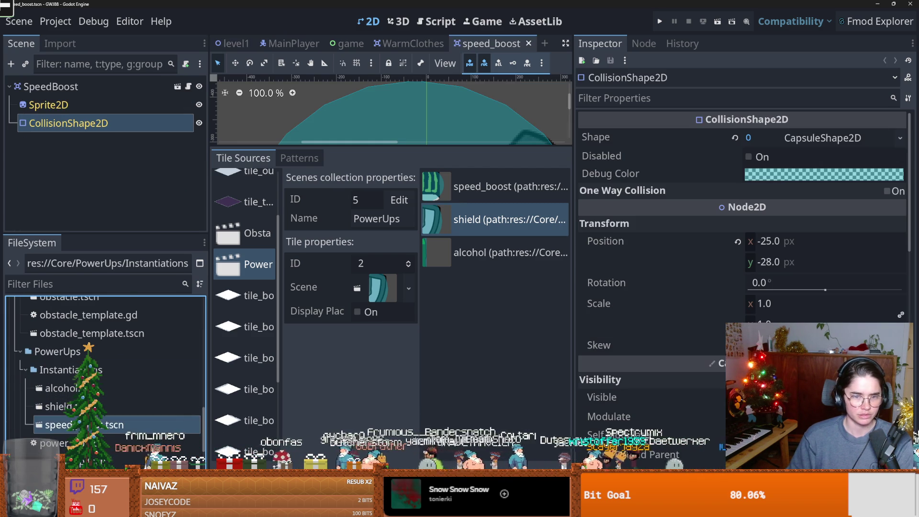
pyautogui.click(412, 44)
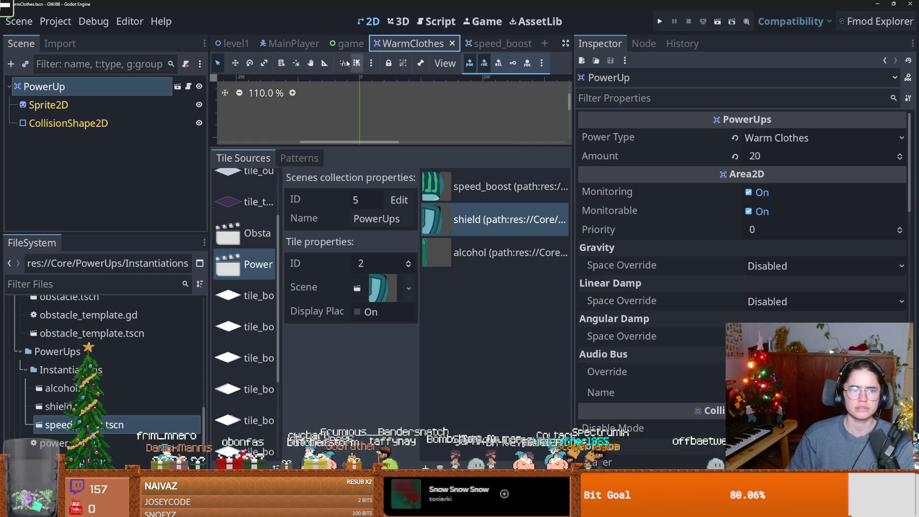
pyautogui.doubleClick(134, 87)
# Step: Rename the root node to WarmClothes and locate its scene file in the FileSystem
pyautogui.write('WarmClo')
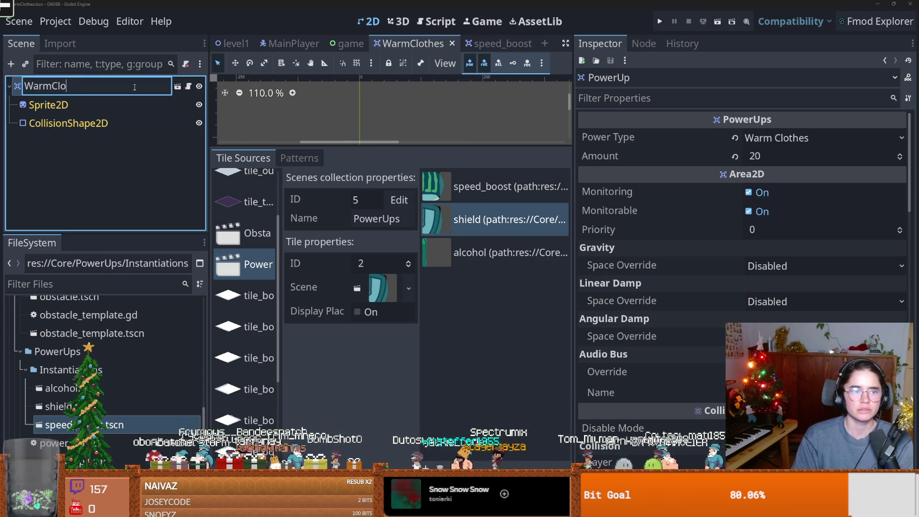
pyautogui.write('thes')
pyautogui.press('Return')
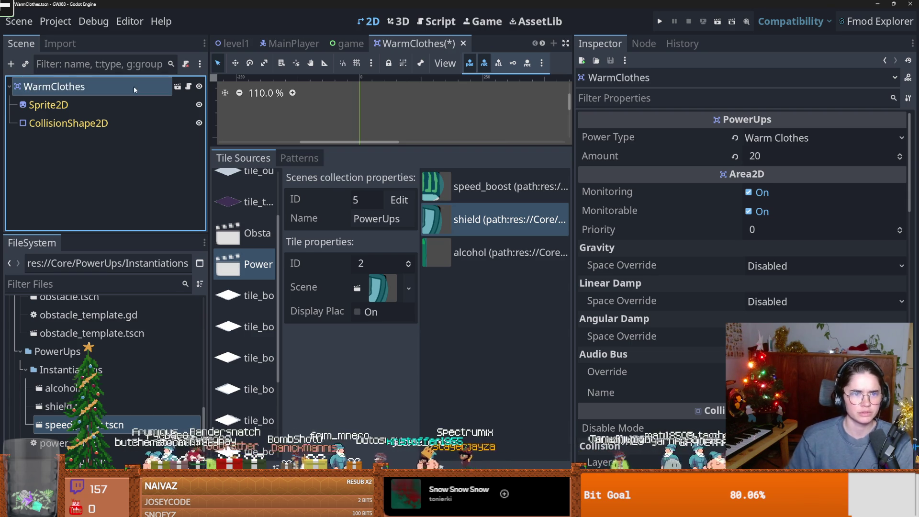
pyautogui.rightClick(431, 48)
pyautogui.click(469, 128)
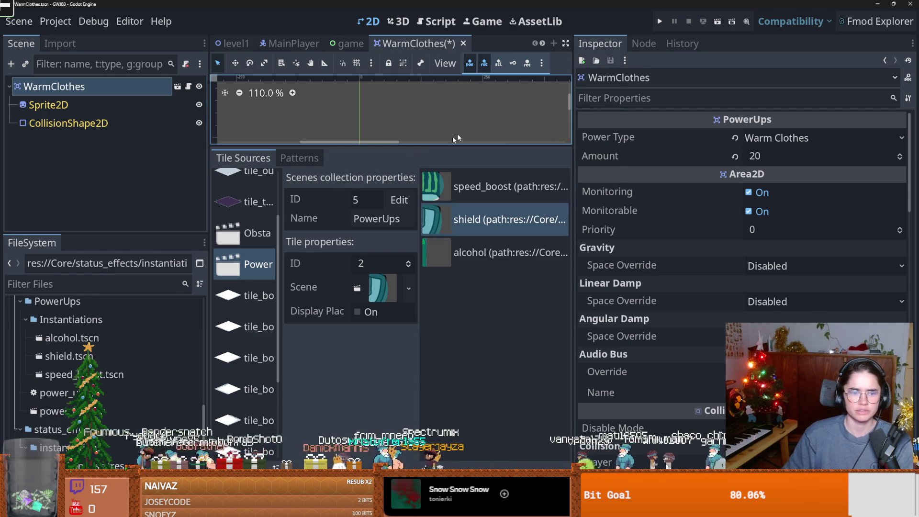
# Step: Move WarmClothes.tscn into PowerUps/Instantiations, add it to the PowerUps collection, and save
pyautogui.moveTo(52, 436); pyautogui.dragTo(148, 406)
pyautogui.moveTo(93, 370); pyautogui.dragTo(94, 371)
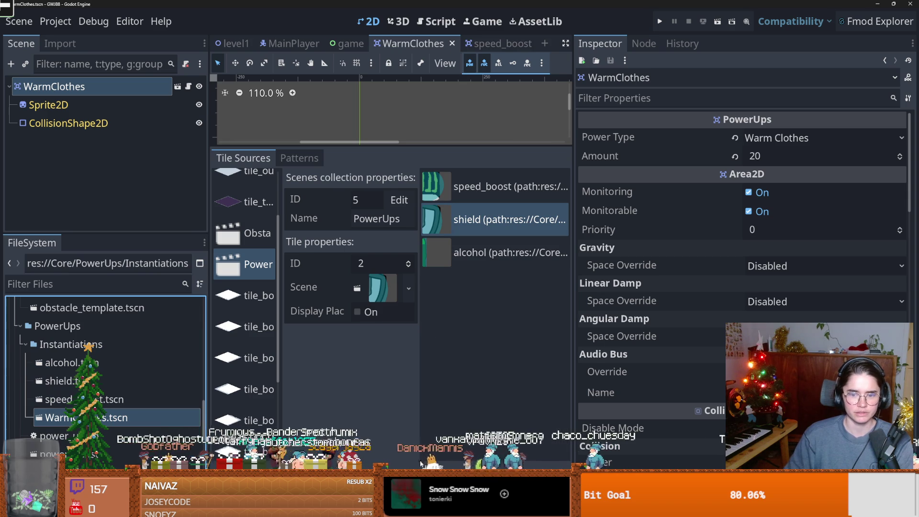
pyautogui.doubleClick(483, 170)
pyautogui.hotkey('ctrl', 's')
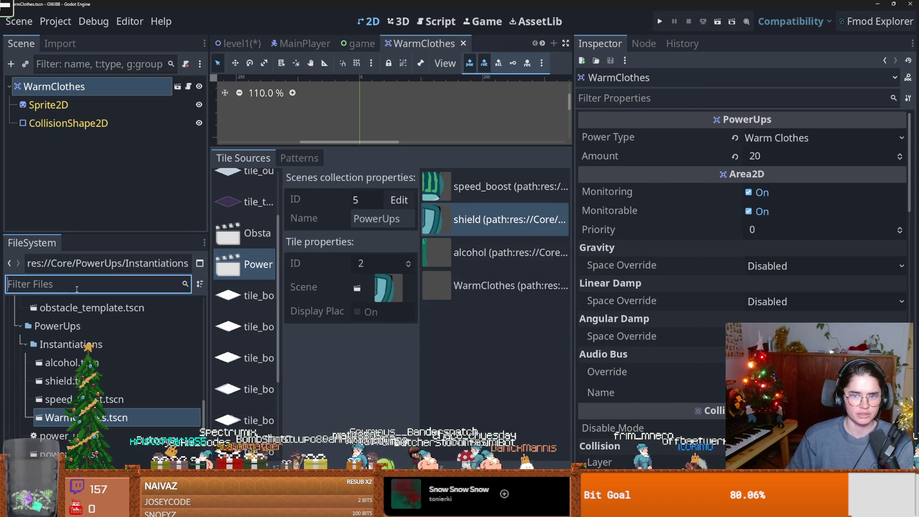
pyautogui.click(426, 185)
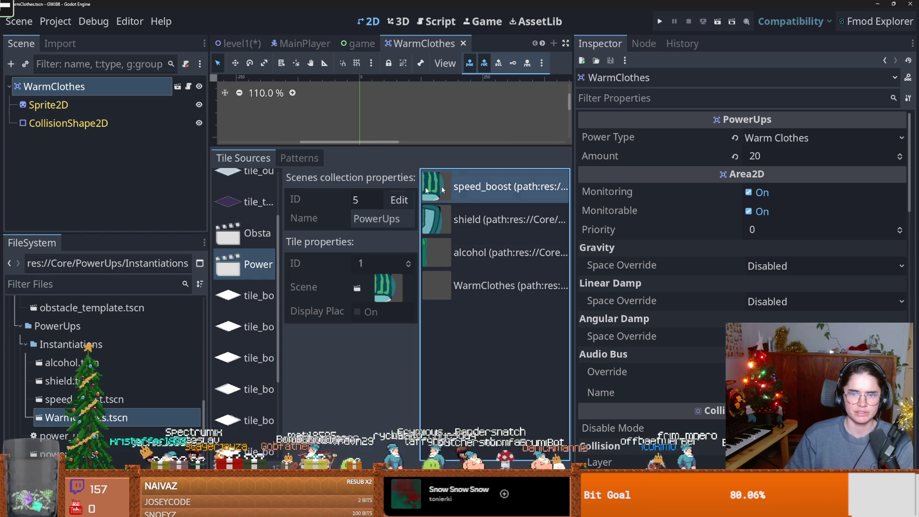
# Step: Filter the project files for 'speed' and open the speed_boost scene
pyautogui.click(48, 286)
pyautogui.write('soee')
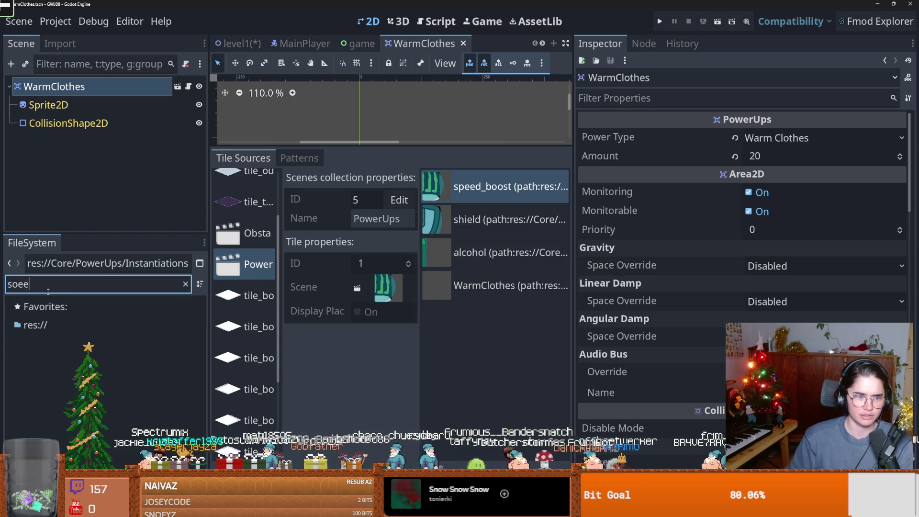
pyautogui.press('BackSpace')
pyautogui.write('peed')
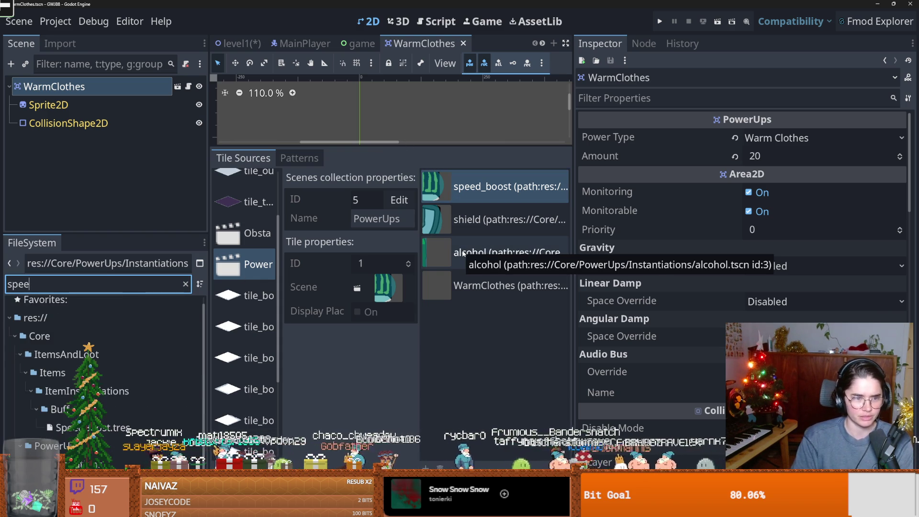
pyautogui.press('Return')
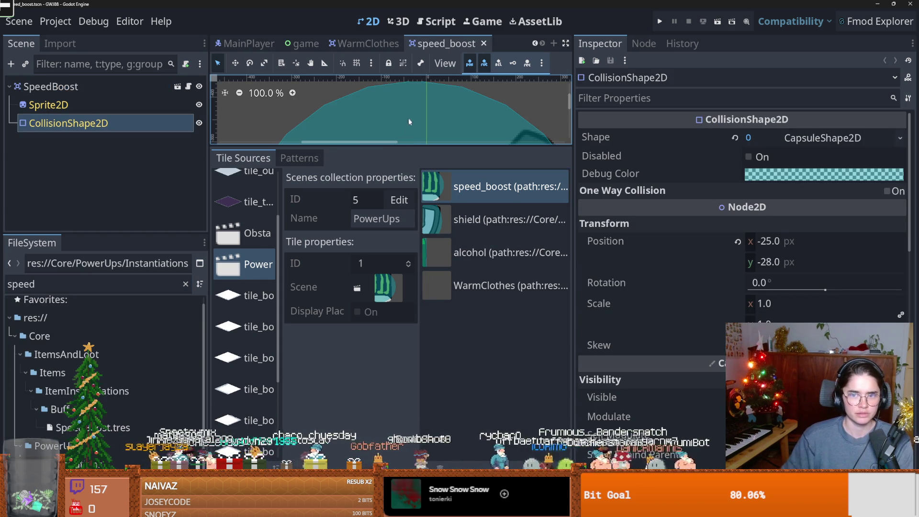
# Step: Inspect the speed boost bottle's collision circle in an enlarged 2D view
pyautogui.moveTo(407, 149); pyautogui.dragTo(412, 378)
pyautogui.scroll(-2, 423, 324)
pyautogui.moveTo(423, 323); pyautogui.dragTo(337, 212)
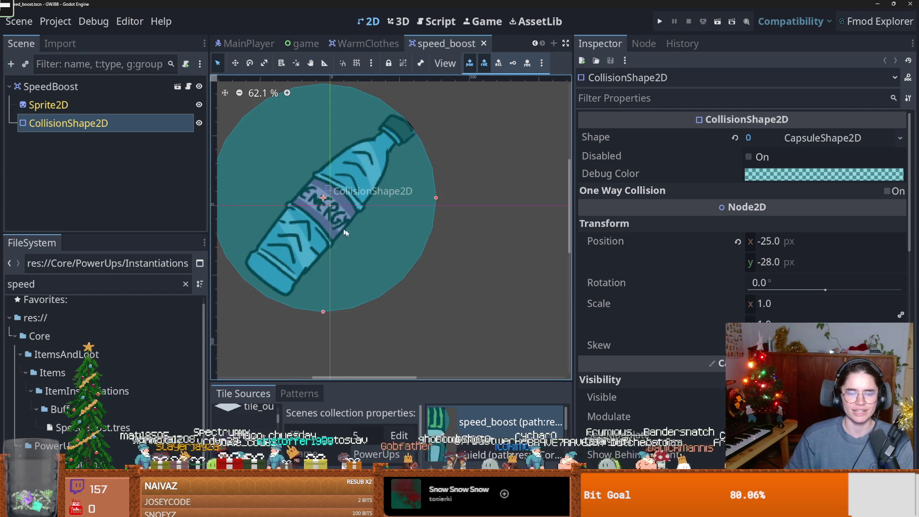
pyautogui.moveTo(329, 303); pyautogui.dragTo(327, 267)
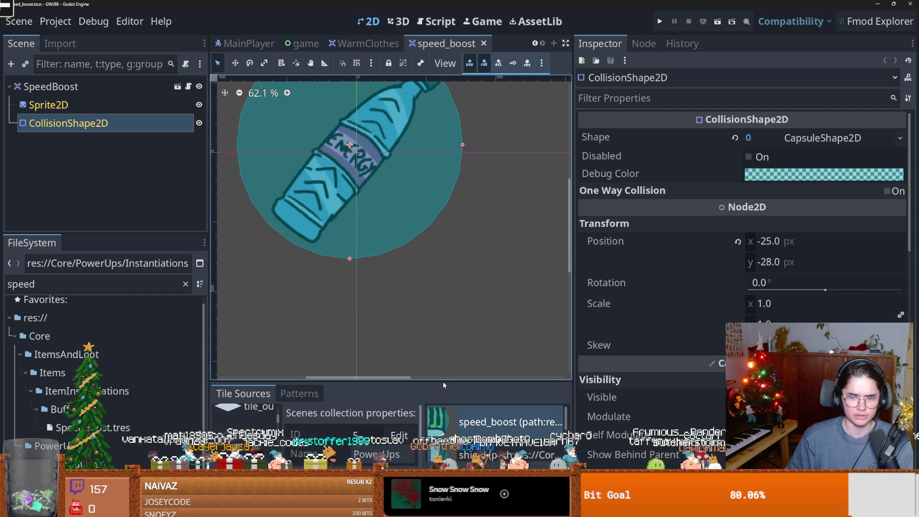
pyautogui.moveTo(573, 327); pyautogui.dragTo(890, 315)
pyautogui.moveTo(558, 383); pyautogui.dragTo(526, 124)
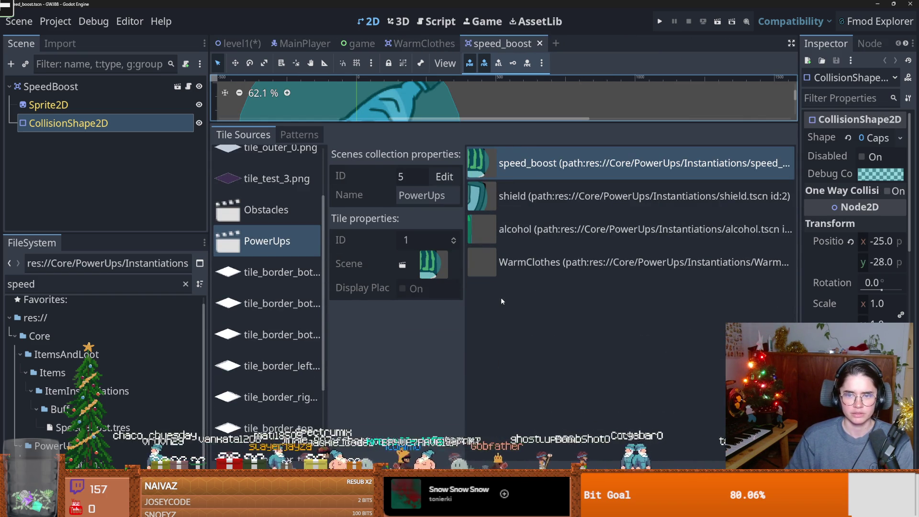
pyautogui.moveTo(403, 123); pyautogui.dragTo(364, 249)
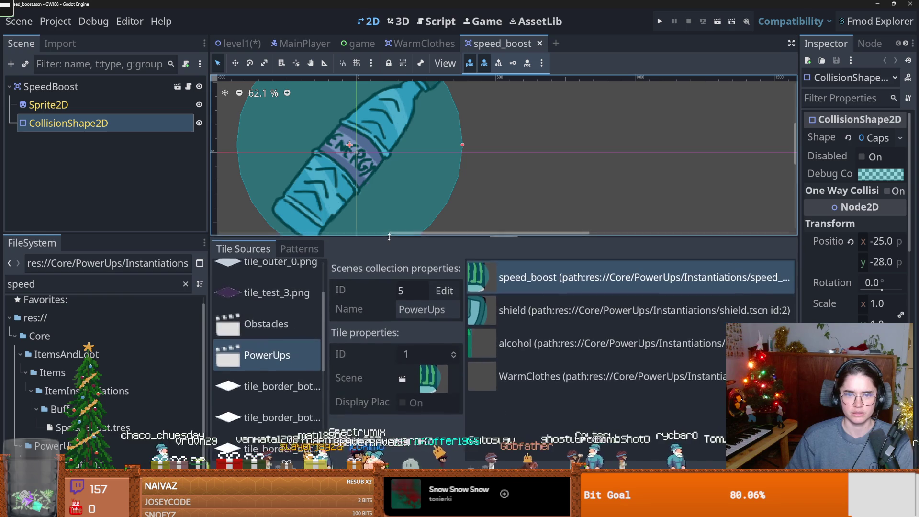
pyautogui.scroll(-3, 329, 217)
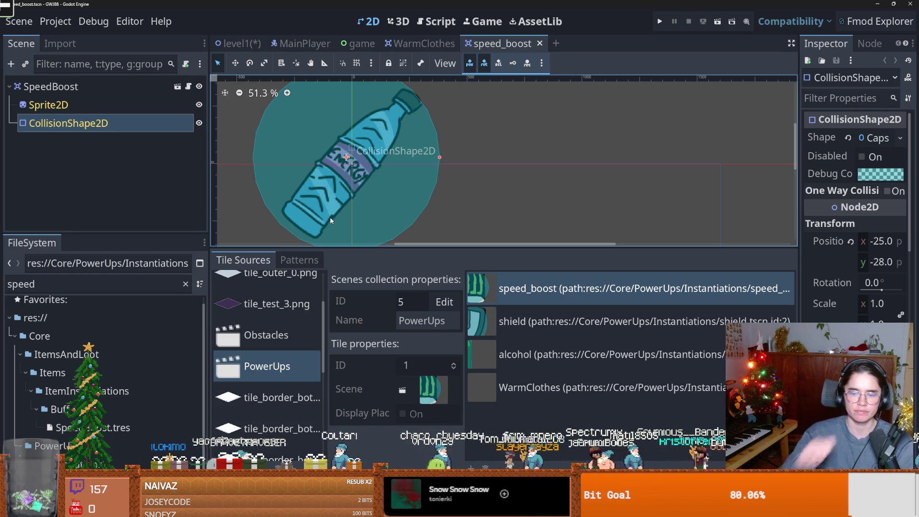
# Step: Select the WarmClothes entry (tile ID 4) in the PowerUps collection, then view the WarmClothes scene
pyautogui.click(513, 390)
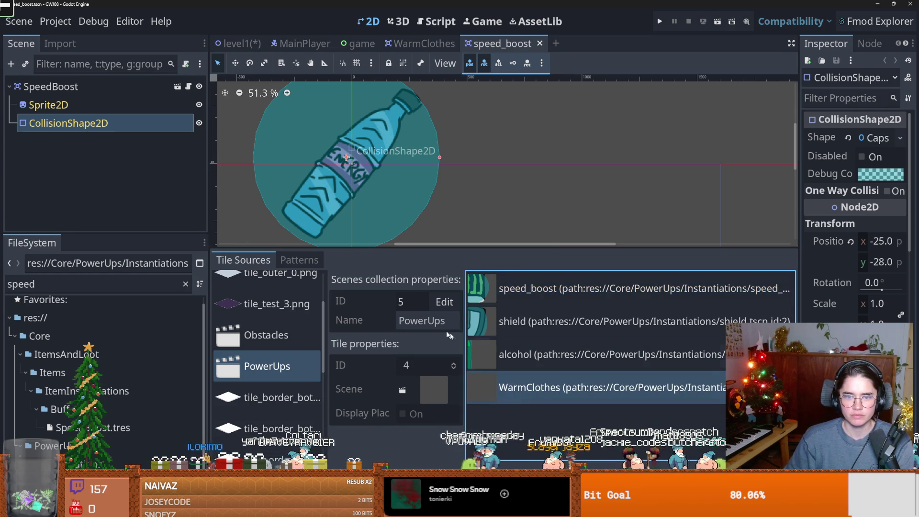
pyautogui.moveTo(507, 248)
pyautogui.mouseDown()
pyautogui.moveTo(503, 319)
pyautogui.moveTo(498, 287)
pyautogui.mouseUp()
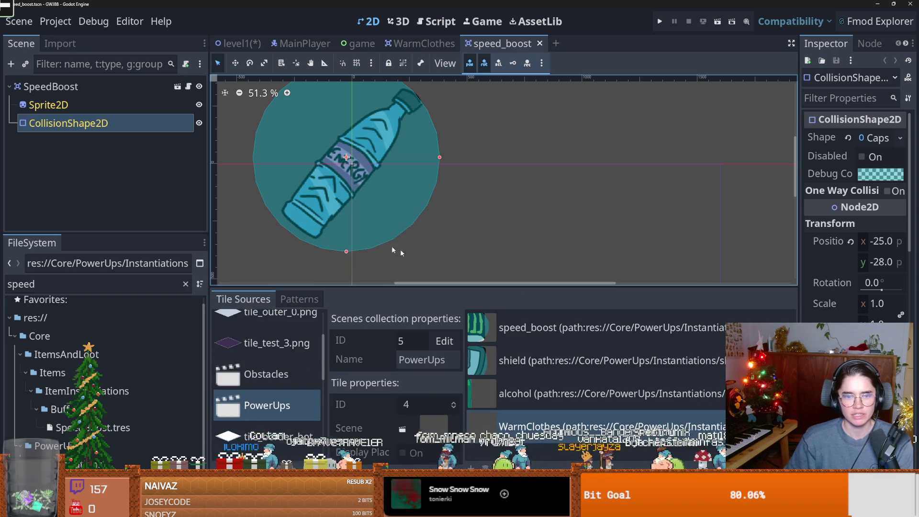
pyautogui.scroll(1, 388, 248)
pyautogui.scroll(-1, 389, 245)
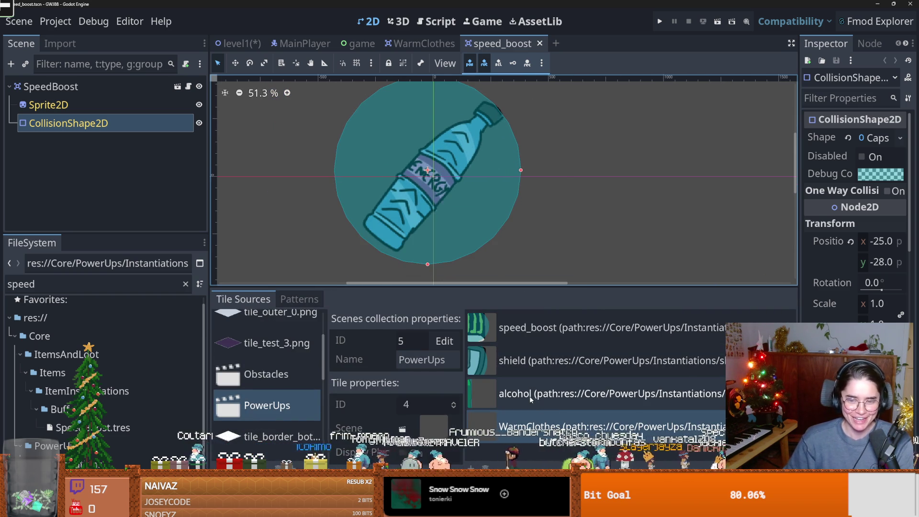
pyautogui.moveTo(208, 307); pyautogui.dragTo(161, 308)
pyautogui.scroll(-3, 367, 193)
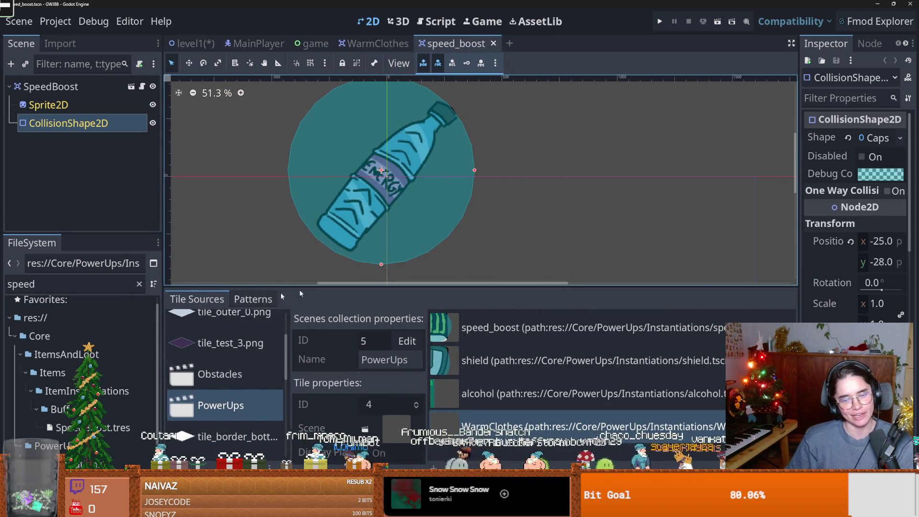
pyautogui.scroll(1, 367, 193)
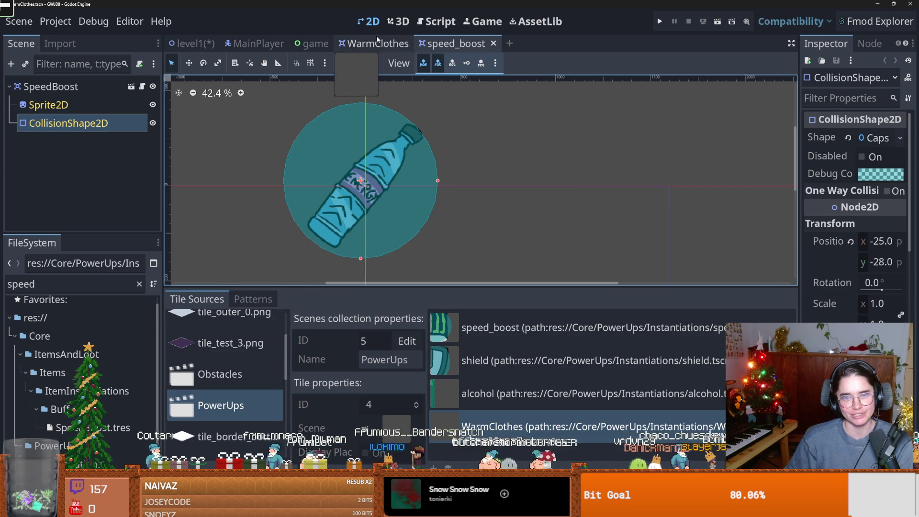
pyautogui.click(378, 43)
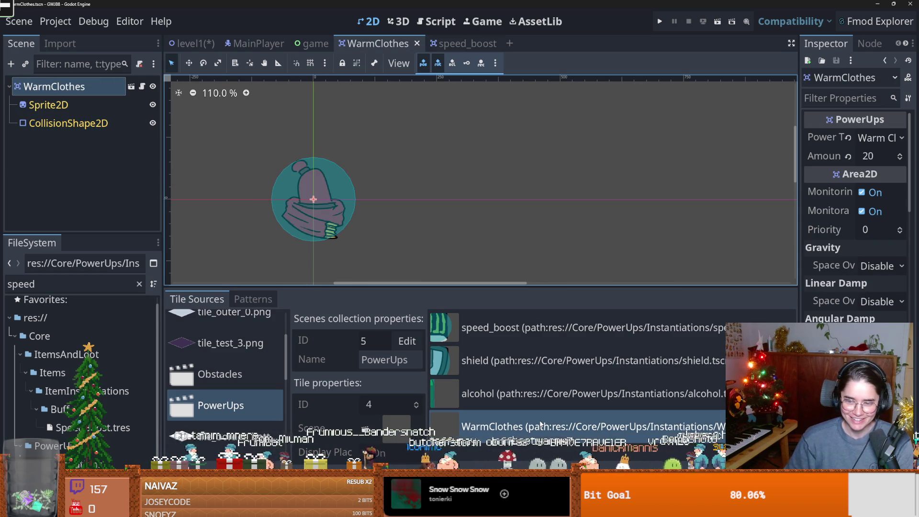
# Step: Save level1, filter the files for 'warm', and set Warm.tres's Alternative to 4
pyautogui.click(192, 44)
pyautogui.hotkey('ctrl', 's')
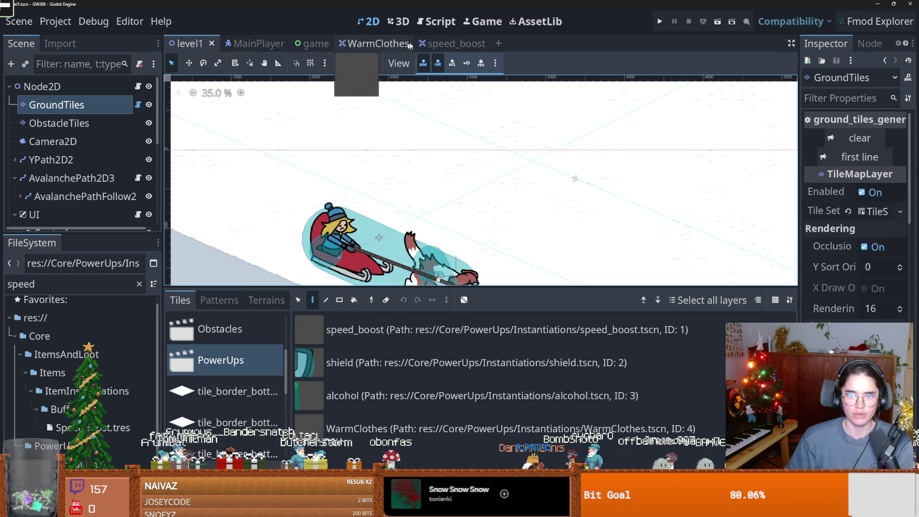
pyautogui.doubleClick(49, 287)
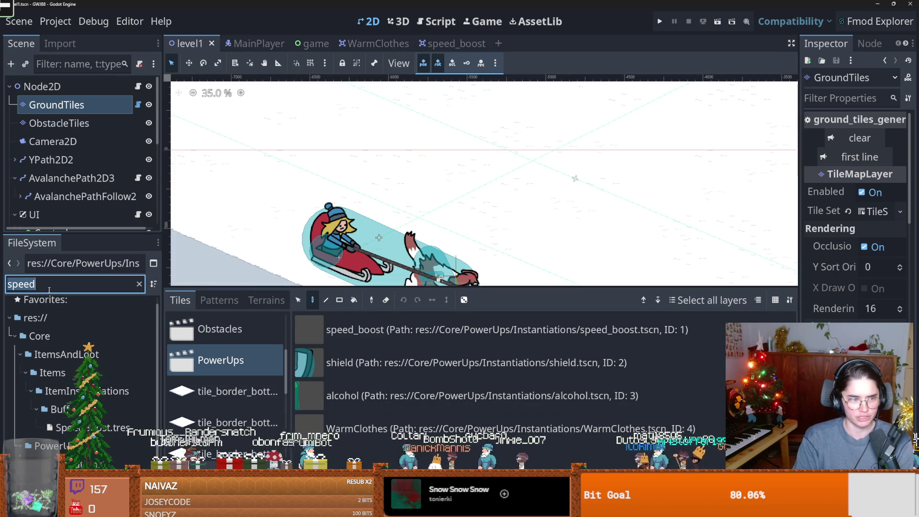
pyautogui.write('warm')
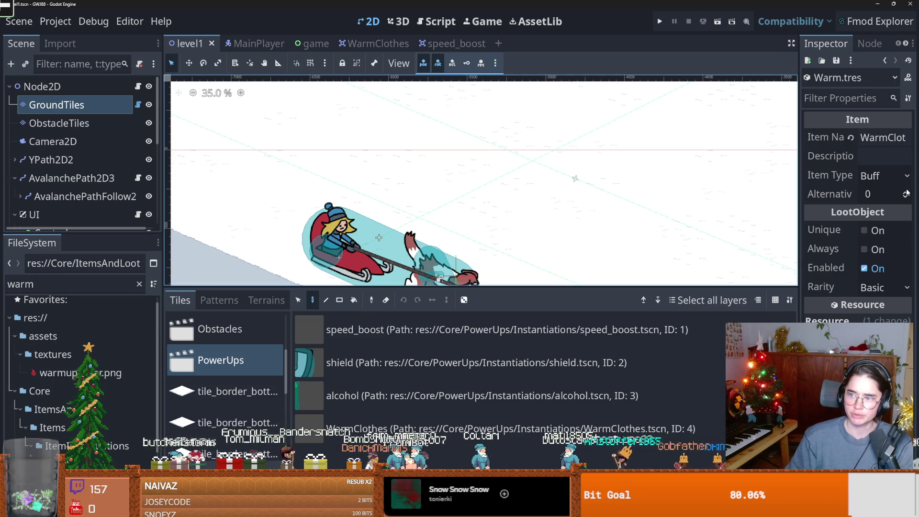
pyautogui.click(879, 194)
pyautogui.write('4')
pyautogui.scroll(-3, 115, 361)
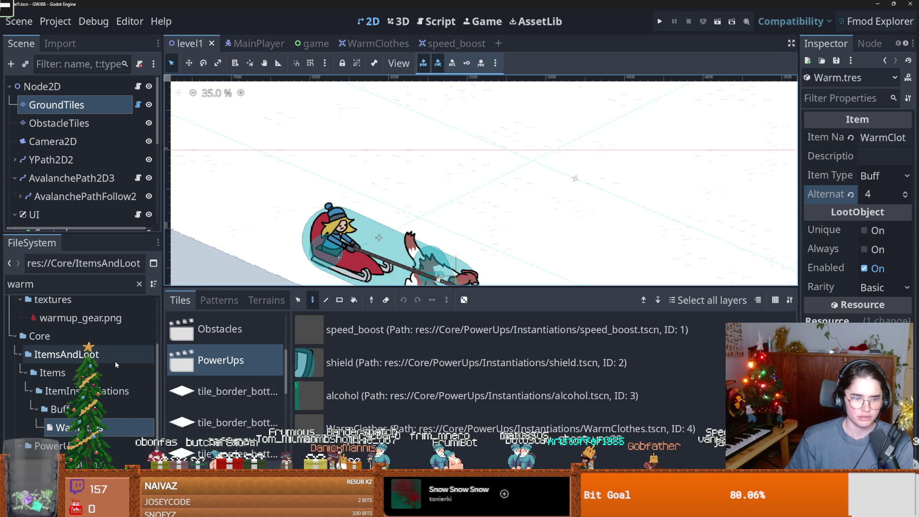
# Step: Replace the file filter text with 'powe', then trim it
pyautogui.click(57, 289)
pyautogui.write('powe')
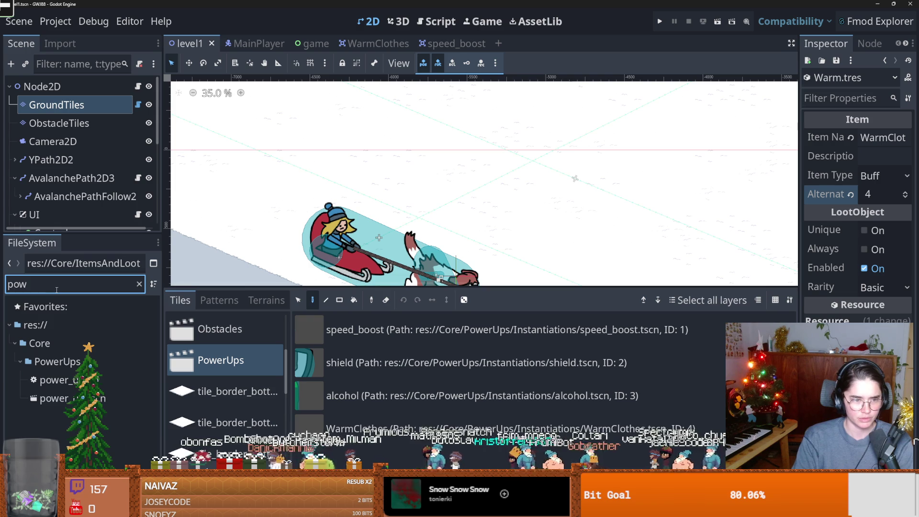
pyautogui.press('BackSpace')
pyautogui.press('BackSpace')
pyautogui.press('BackSpace')
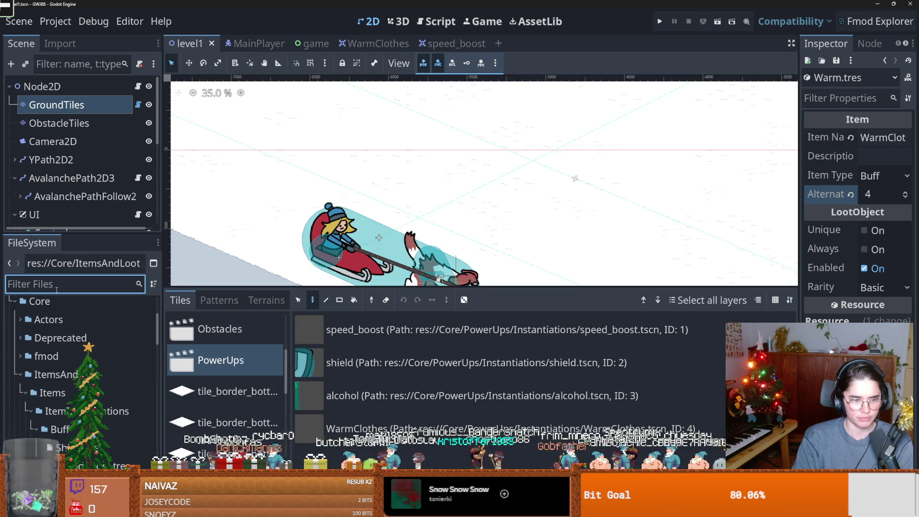
# Step: Quick Load Warm.tres into BuffLootTable1's third item slot, after Shield.tres and SpeedBoost.tres
pyautogui.write('buff')
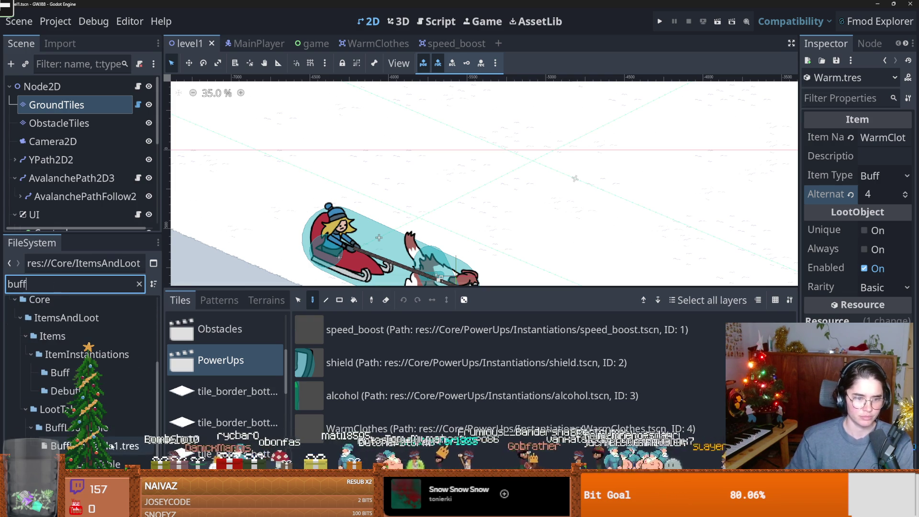
pyautogui.click(72, 445)
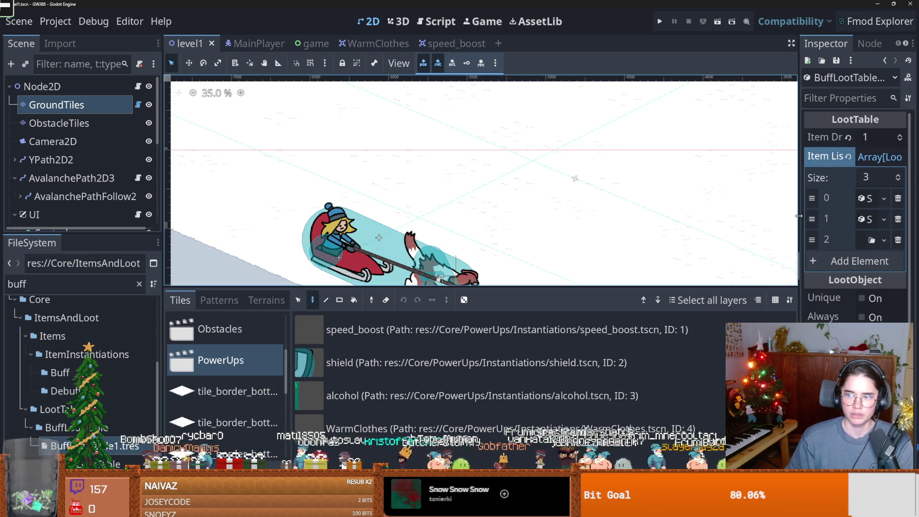
pyautogui.moveTo(798, 216); pyautogui.dragTo(605, 196)
pyautogui.click(884, 241)
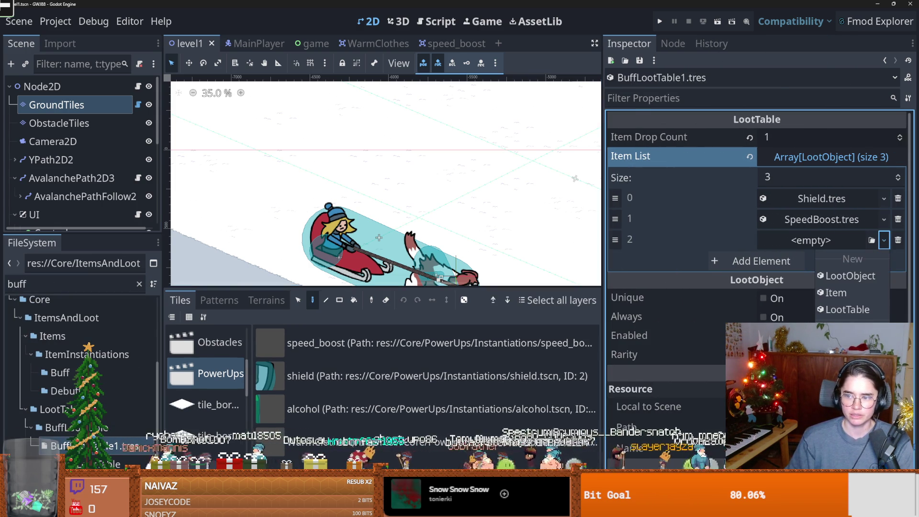
pyautogui.click(848, 331)
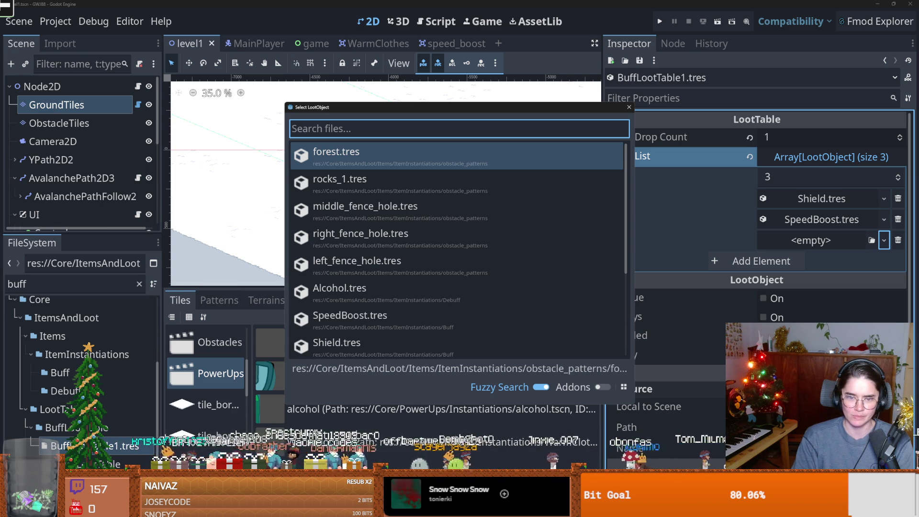
pyautogui.write('warm')
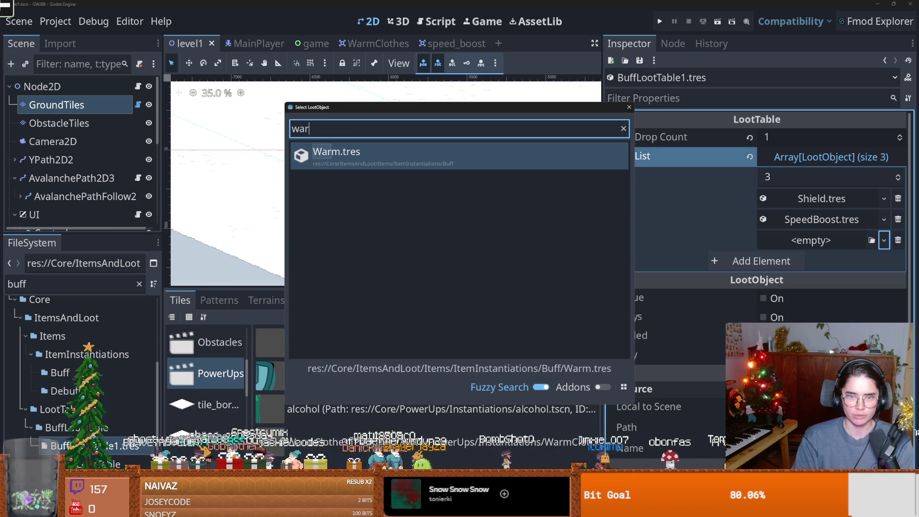
pyautogui.press('Return')
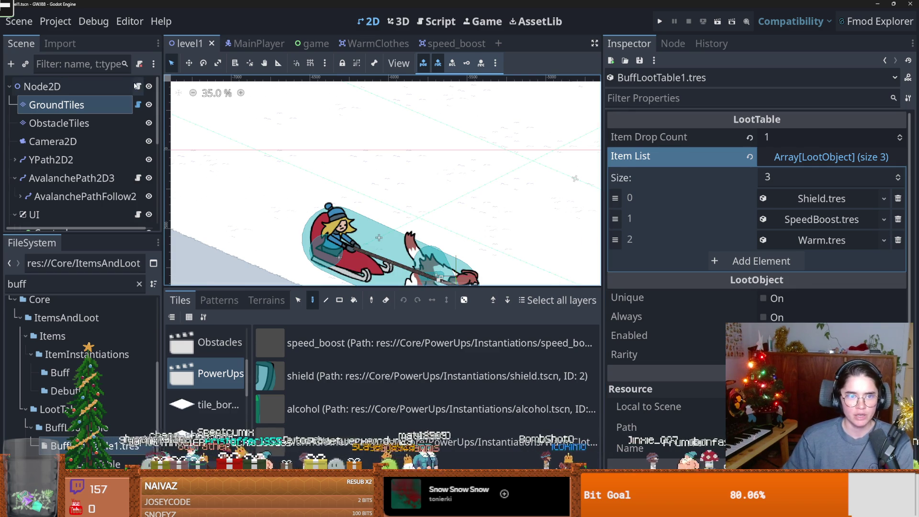
pyautogui.click(137, 86)
pyautogui.scroll(-15, 388, 197)
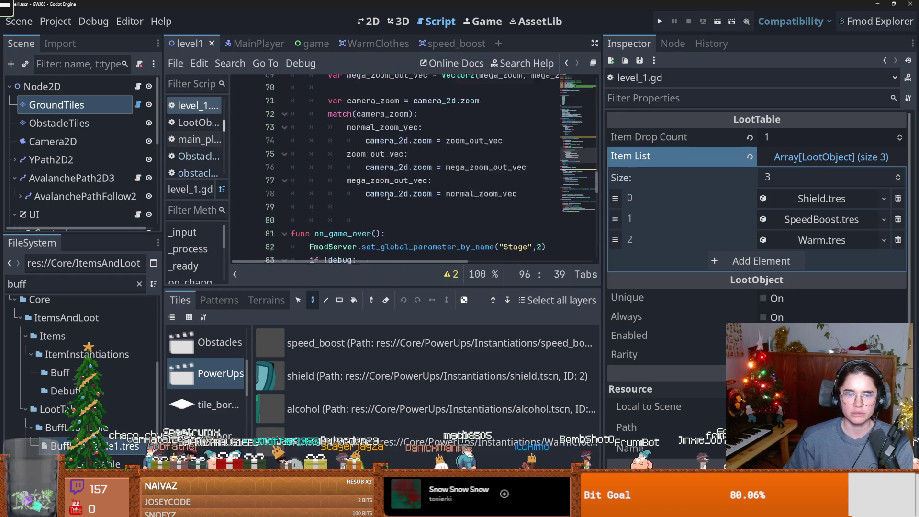
pyautogui.scroll(-14, 388, 198)
pyautogui.scroll(2, 387, 196)
pyautogui.doubleClick(362, 124)
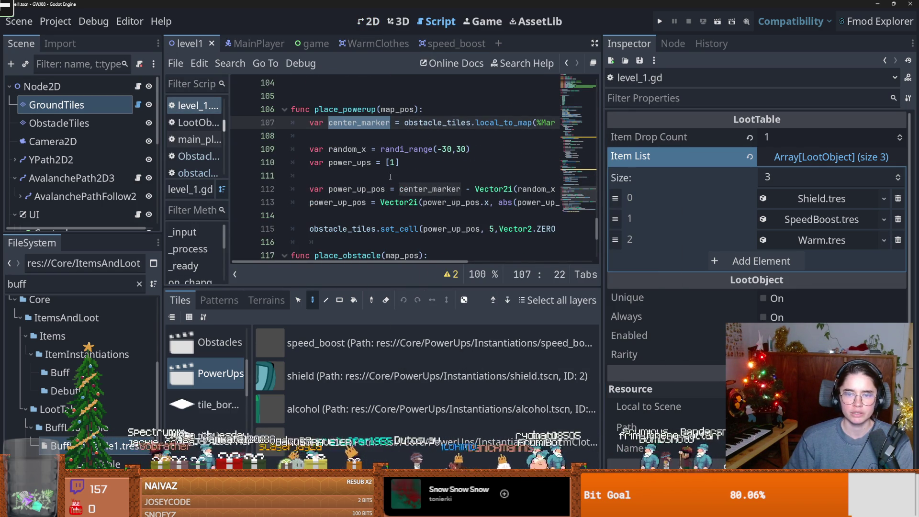
pyautogui.click(358, 150)
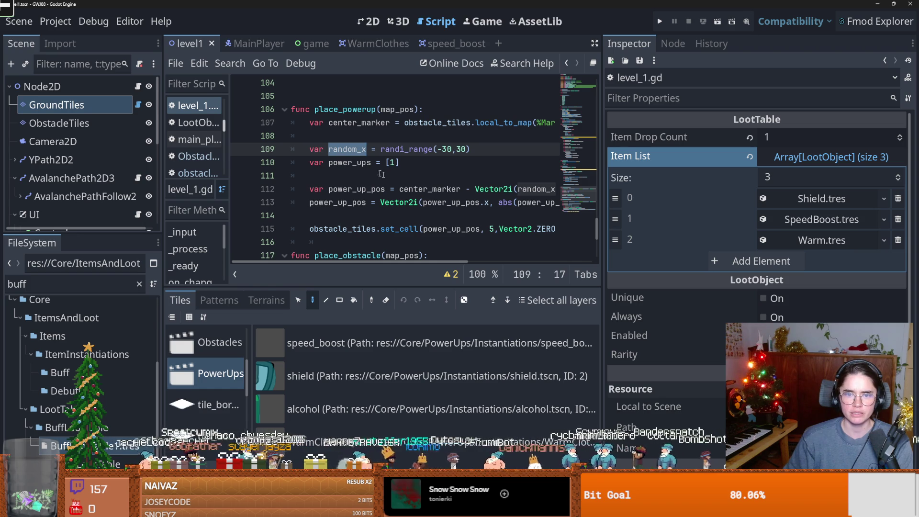
pyautogui.doubleClick(365, 163)
pyautogui.click(339, 162)
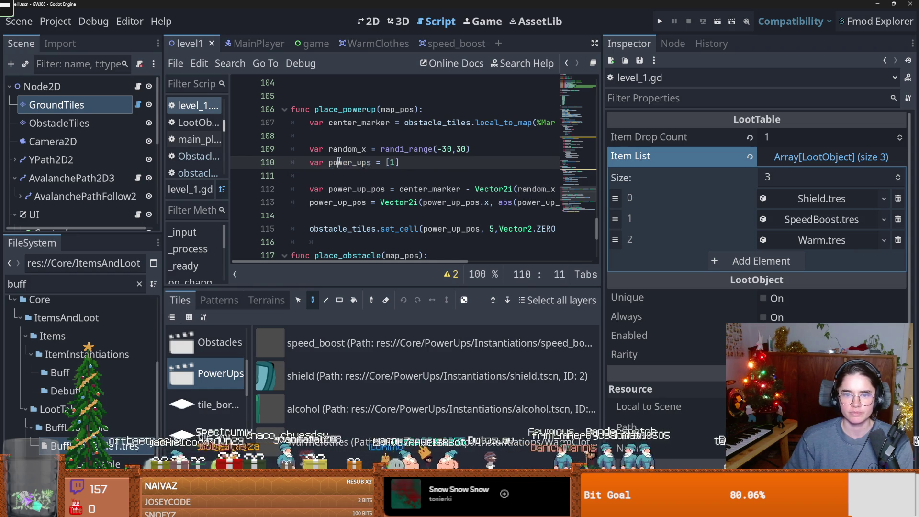
pyautogui.scroll(-3, 394, 173)
pyautogui.hscroll(3, 395, 173)
pyautogui.hscroll(-3, 397, 172)
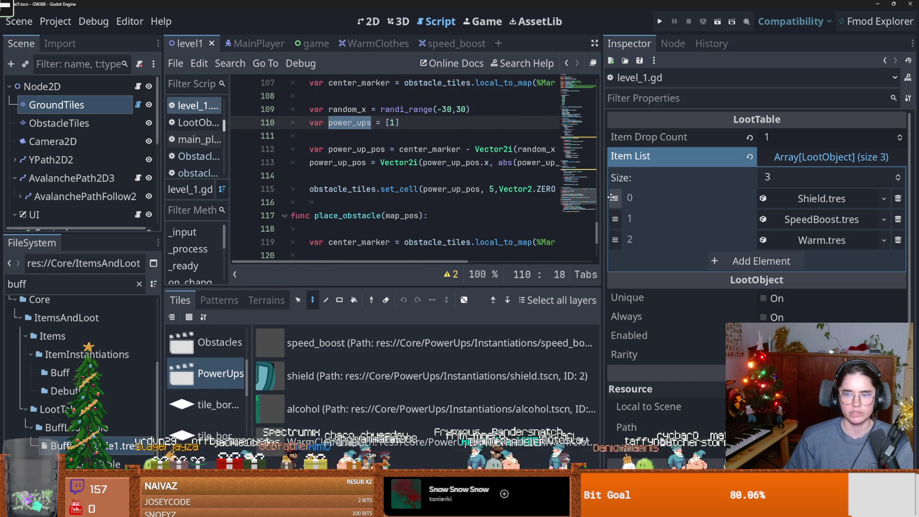
pyautogui.moveTo(603, 197); pyautogui.dragTo(797, 198)
pyautogui.scroll(2, 389, 213)
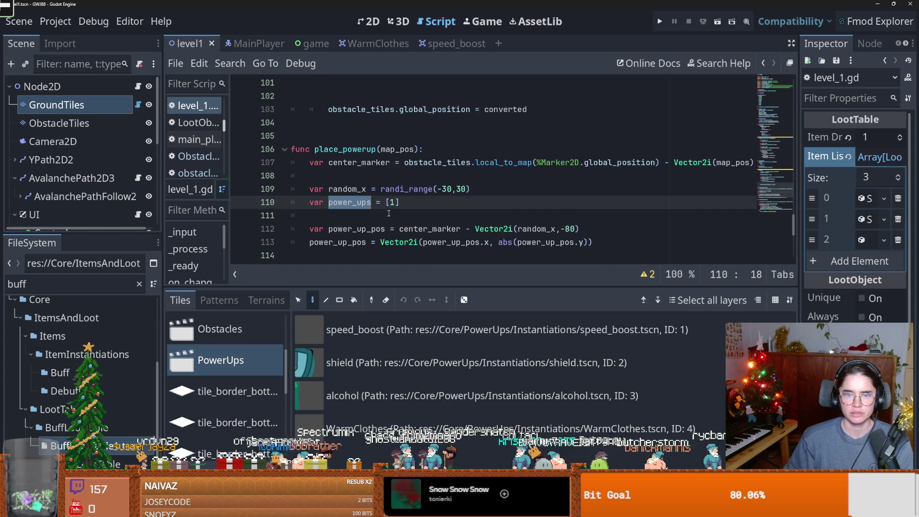
pyautogui.scroll(-1, 389, 213)
pyautogui.doubleClick(424, 229)
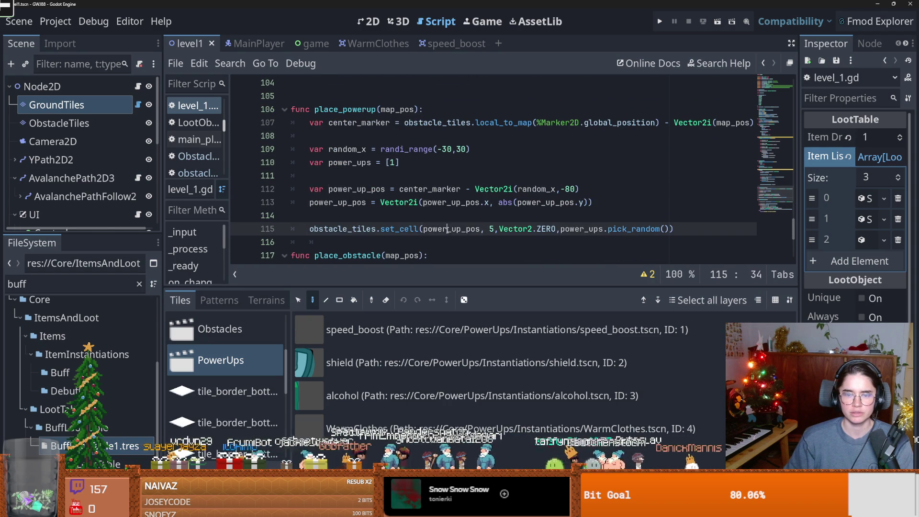
pyautogui.doubleClick(363, 163)
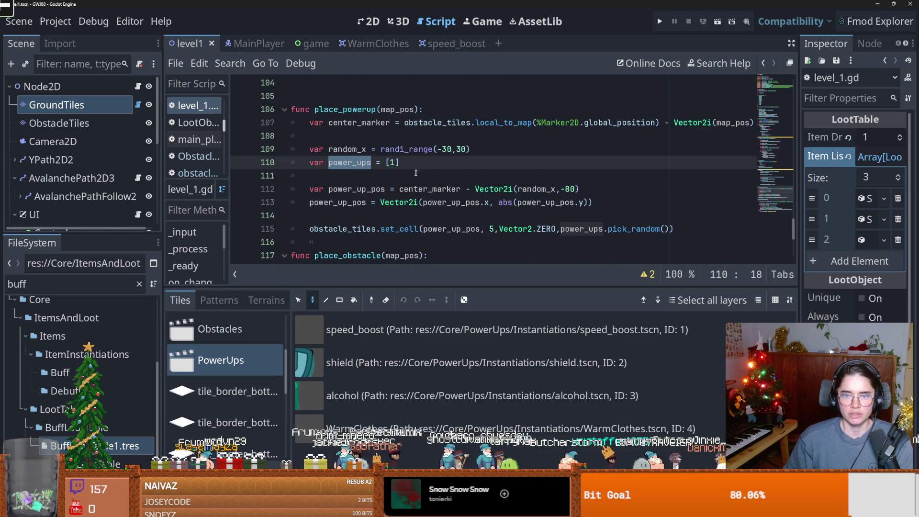
pyautogui.scroll(-4, 407, 167)
pyautogui.moveTo(793, 241); pyautogui.dragTo(793, 85)
pyautogui.moveTo(500, 138)
pyautogui.mouseDown()
pyautogui.moveTo(443, 125)
pyautogui.moveTo(461, 137)
pyautogui.moveTo(266, 133)
pyautogui.mouseUp()
pyautogui.press('End')
# Step: Duplicate the obstacle_loot_table export line onto line 6 of level_1.gd
pyautogui.write('v')
pyautogui.hotkey('shift', 'Home')
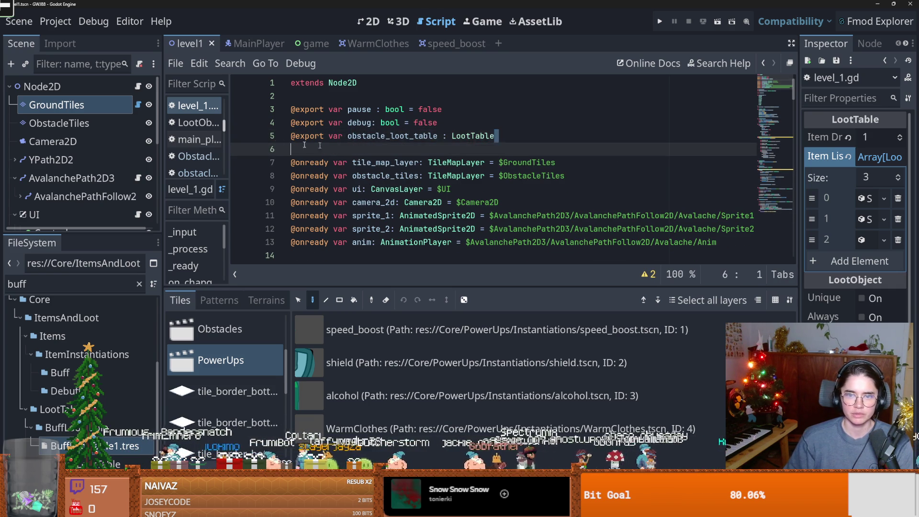
pyautogui.hotkey('ctrl', 'c')
pyautogui.press('End')
pyautogui.press('Return')
pyautogui.hotkey('ctrl', 'v')
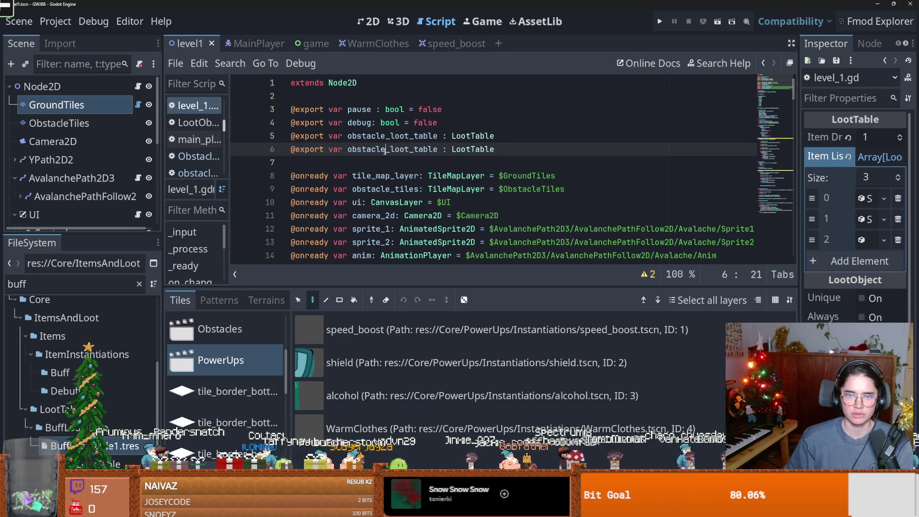
# Step: Rename the copied variable to power_up_loot_table, save, and return to the level1 2D view
pyautogui.click(348, 150)
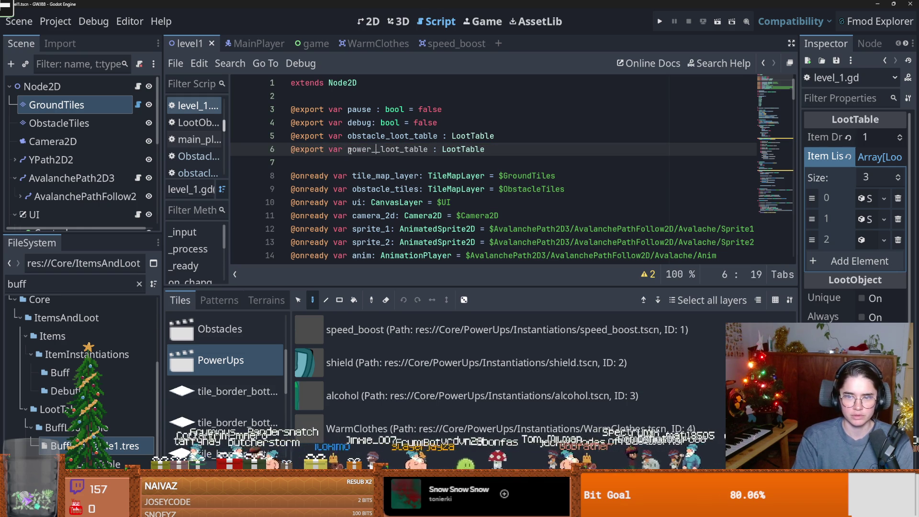
pyautogui.hotkey('ctrl', 's')
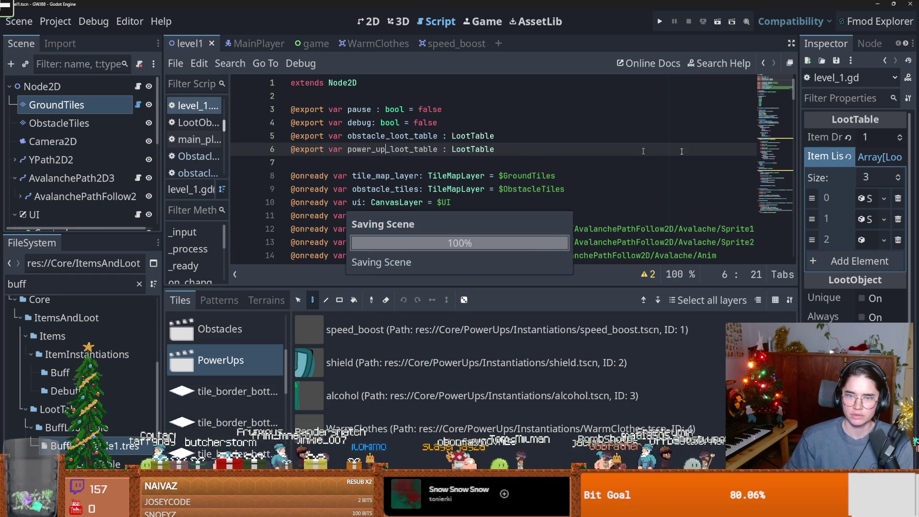
pyautogui.moveTo(798, 206); pyautogui.dragTo(775, 206)
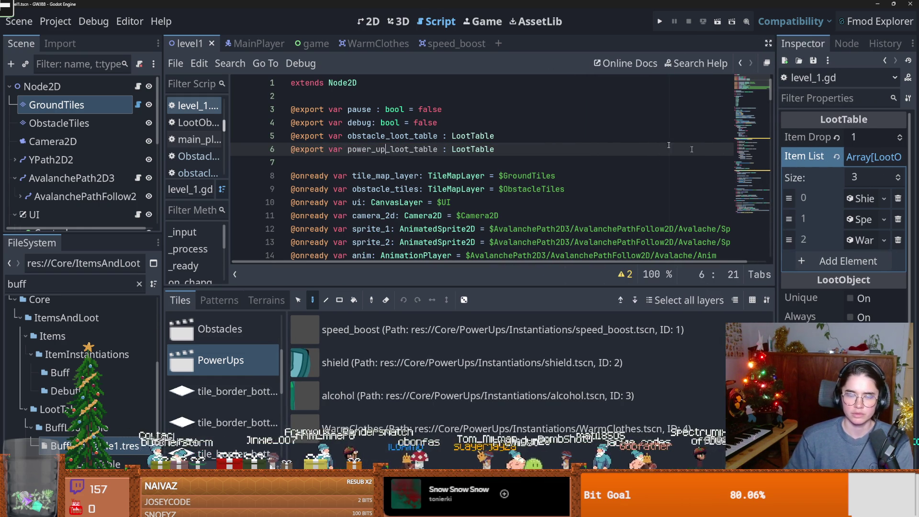
pyautogui.click(96, 116)
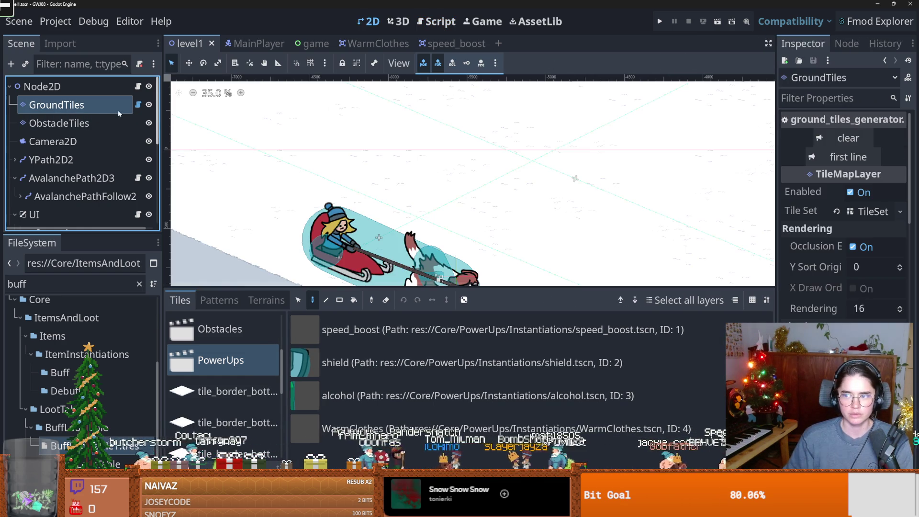
# Step: Drag BuffLootTable1.tres into the level root Node2D's Power Up Loot Table slot
pyautogui.click(64, 89)
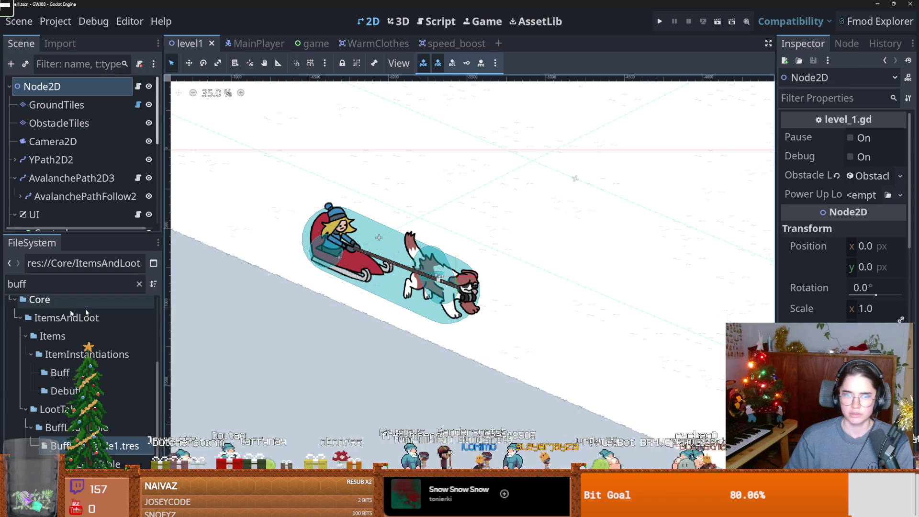
pyautogui.moveTo(95, 445)
pyautogui.mouseDown()
pyautogui.moveTo(479, 287)
pyautogui.moveTo(806, 240)
pyautogui.mouseUp()
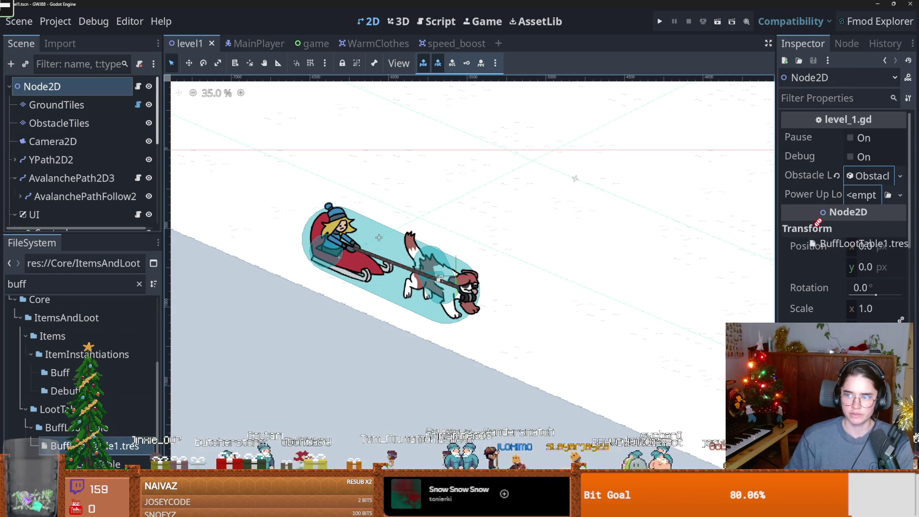
pyautogui.moveTo(852, 190); pyautogui.dragTo(852, 194)
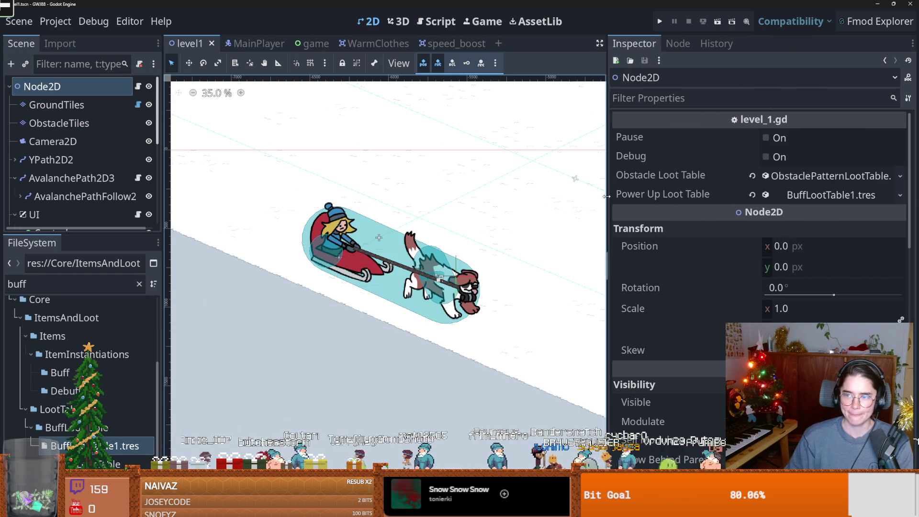
pyautogui.click(138, 87)
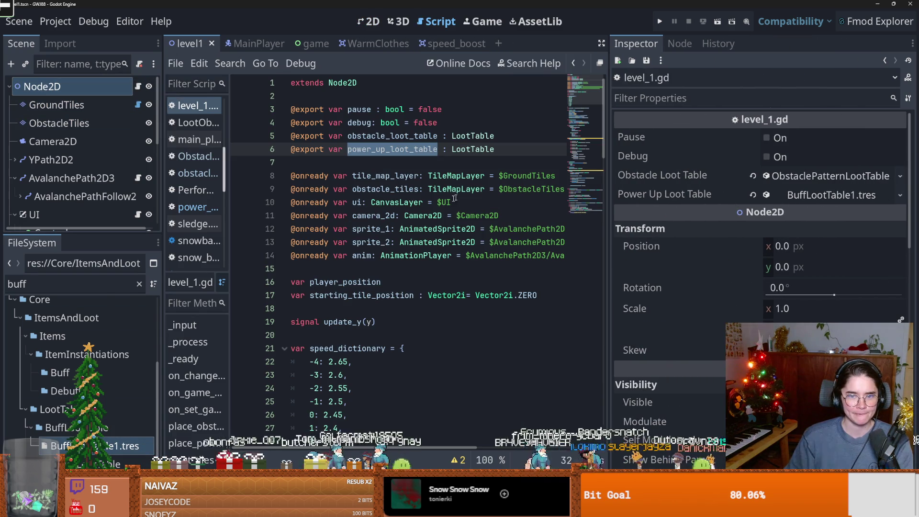
# Step: Copy the obstacles_arr line from place_obstacle into place_powerup as line 110
pyautogui.scroll(-1, 495, 291)
pyautogui.scroll(-20, 496, 291)
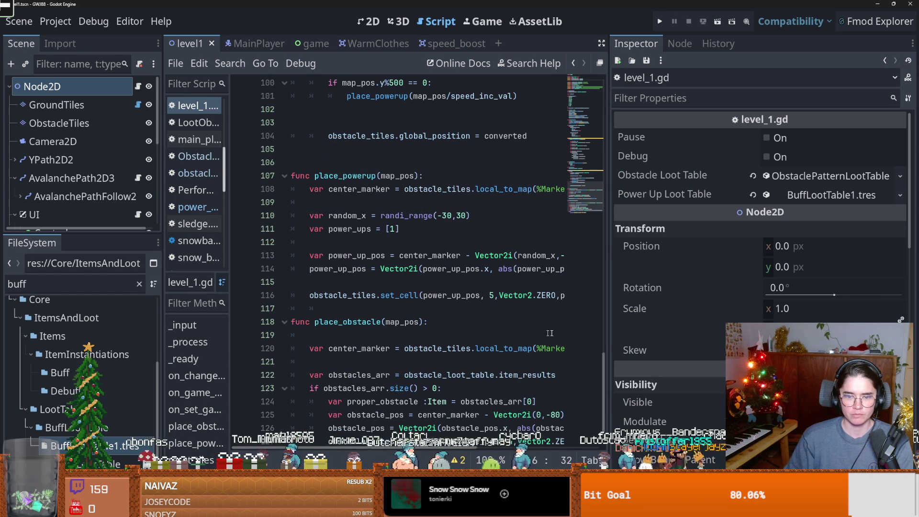
pyautogui.moveTo(605, 337); pyautogui.dragTo(796, 337)
pyautogui.scroll(-1, 431, 287)
pyautogui.tripleClick(431, 322)
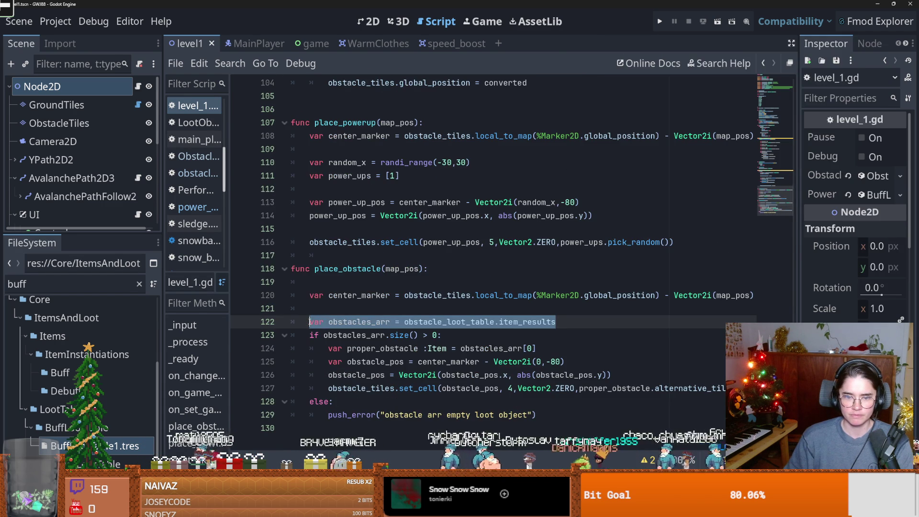
pyautogui.scroll(2, 373, 257)
pyautogui.hotkey('ctrl', 'c')
pyautogui.click(309, 242)
pyautogui.hotkey('ctrl', 'v')
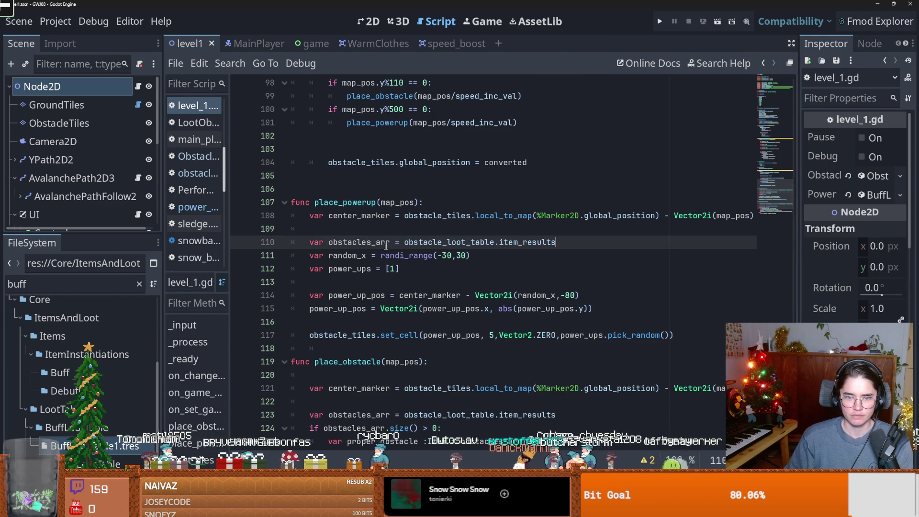
# Step: Rename the pasted variable to power_up_arr and swap obstacle_loot_table for 'buff'
pyautogui.moveTo(371, 242); pyautogui.dragTo(334, 242)
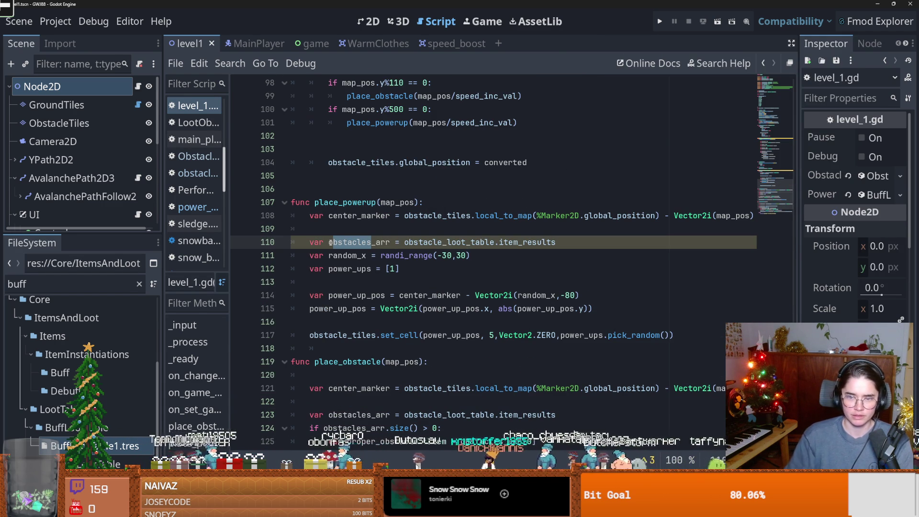
pyautogui.write('power_up_')
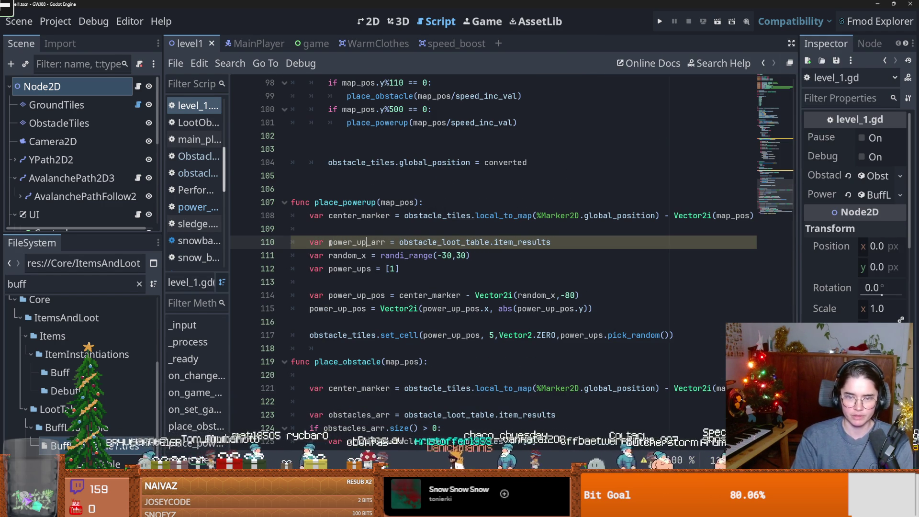
pyautogui.doubleClick(419, 243)
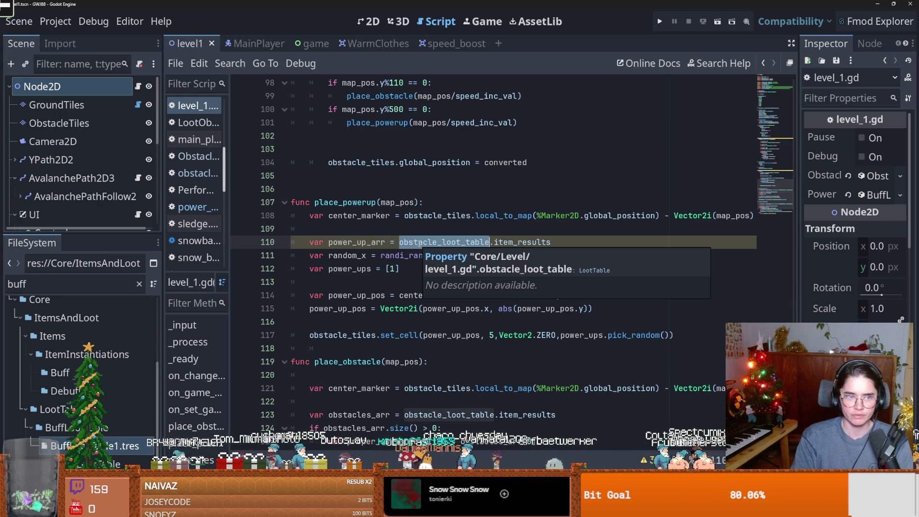
pyautogui.write('p')
pyautogui.press('BackSpace')
pyautogui.write('buf')
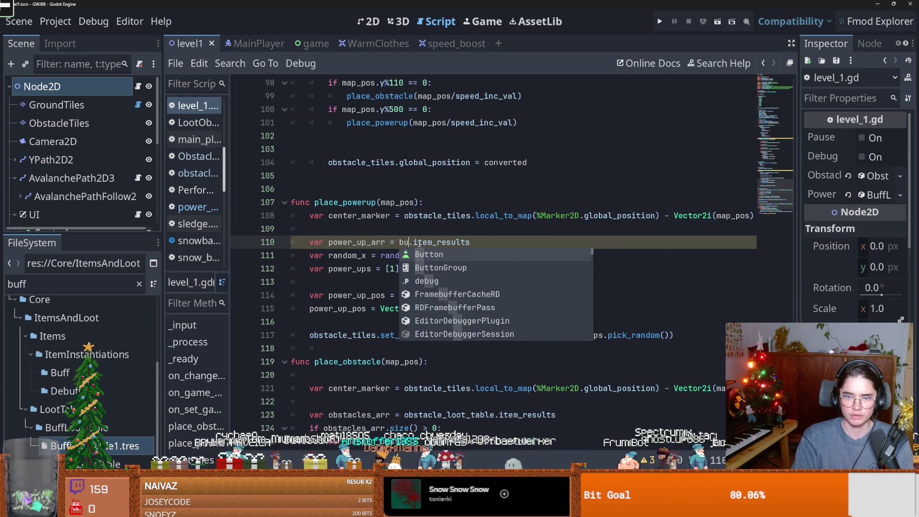
pyautogui.write('f')
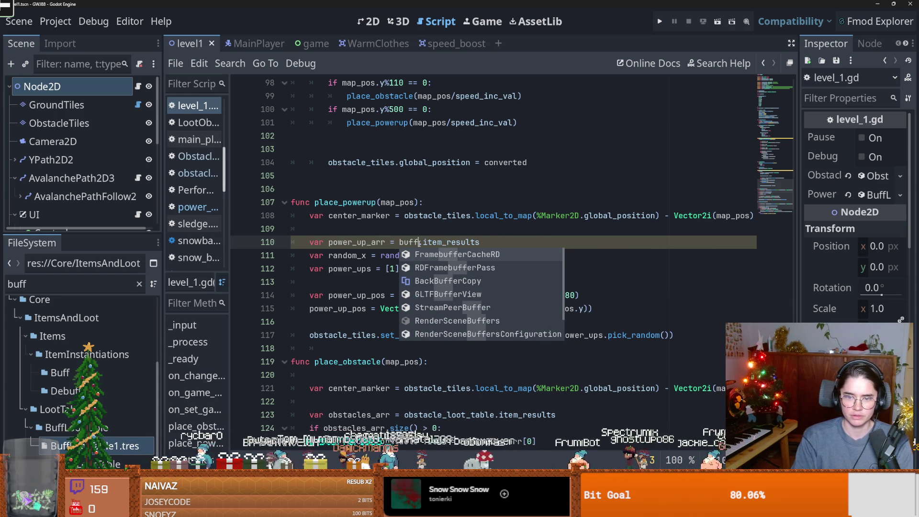
# Step: Replace the 'buff' reference on line 110 with power_up_loot_table copied from the export line
pyautogui.hotkey('ctrl', 'Home')
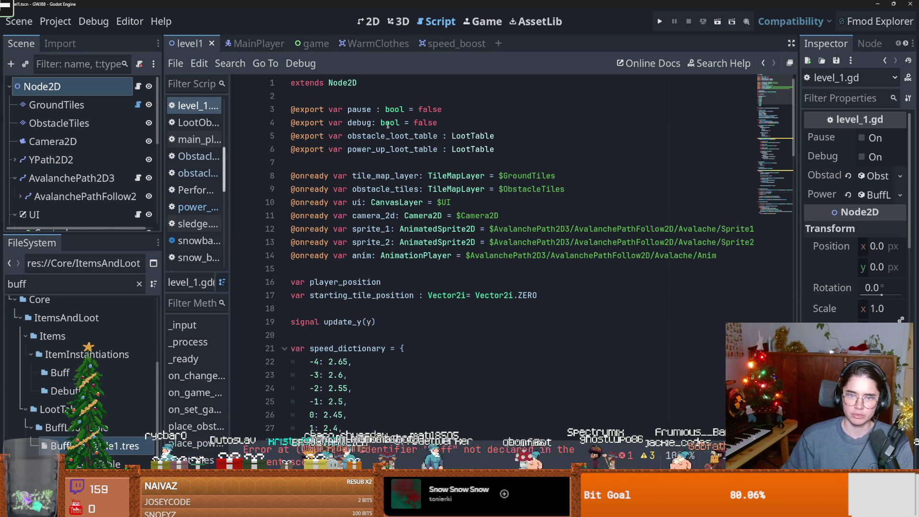
pyautogui.doubleClick(392, 149)
pyautogui.moveTo(792, 124)
pyautogui.mouseDown()
pyautogui.moveTo(792, 225)
pyautogui.moveTo(793, 217)
pyautogui.mouseUp()
pyautogui.doubleClick(410, 223)
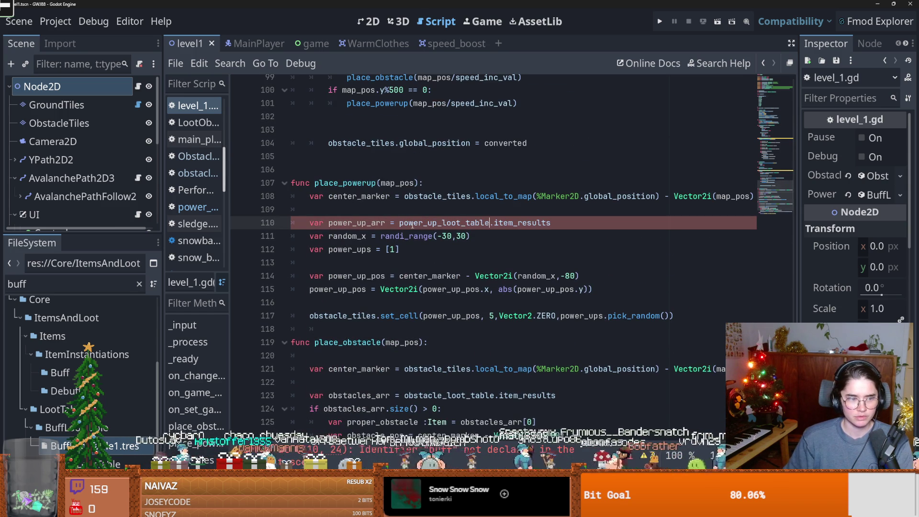
pyautogui.hotkey('ctrl', 'v')
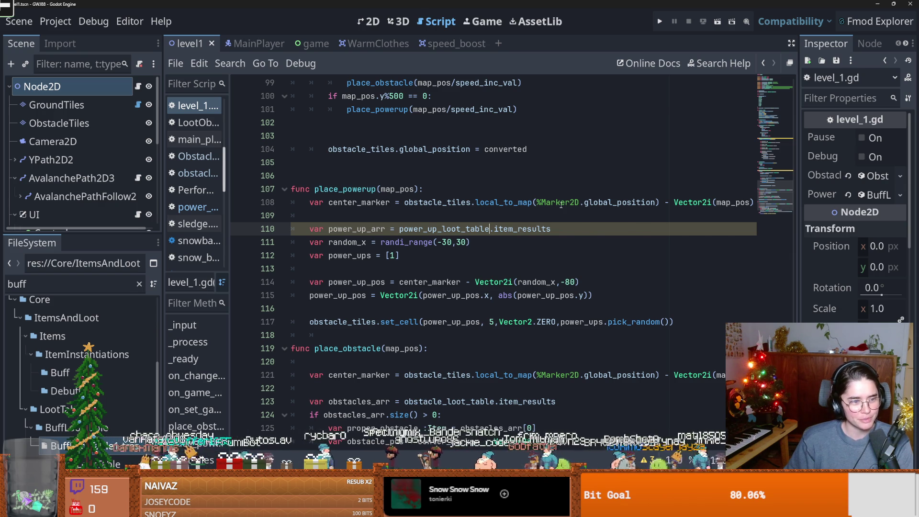
pyautogui.moveTo(561, 204)
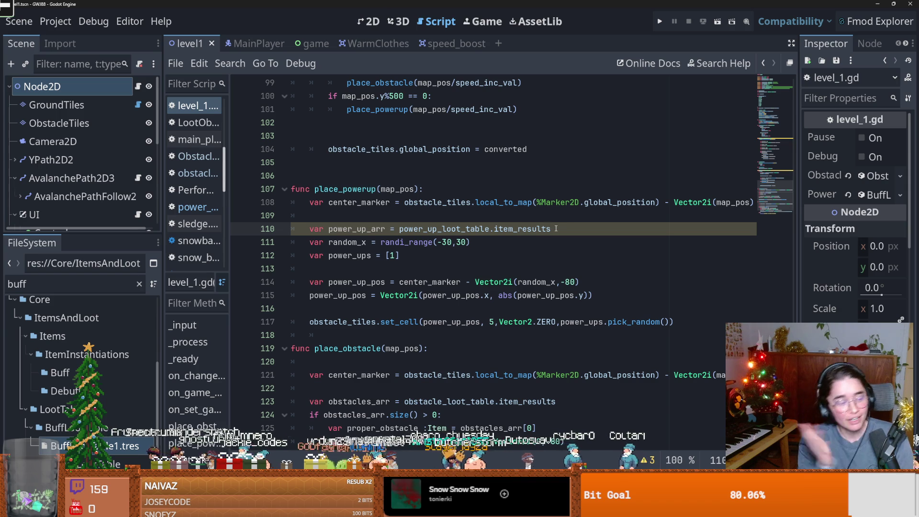
pyautogui.hotkey('ctrl', 's')
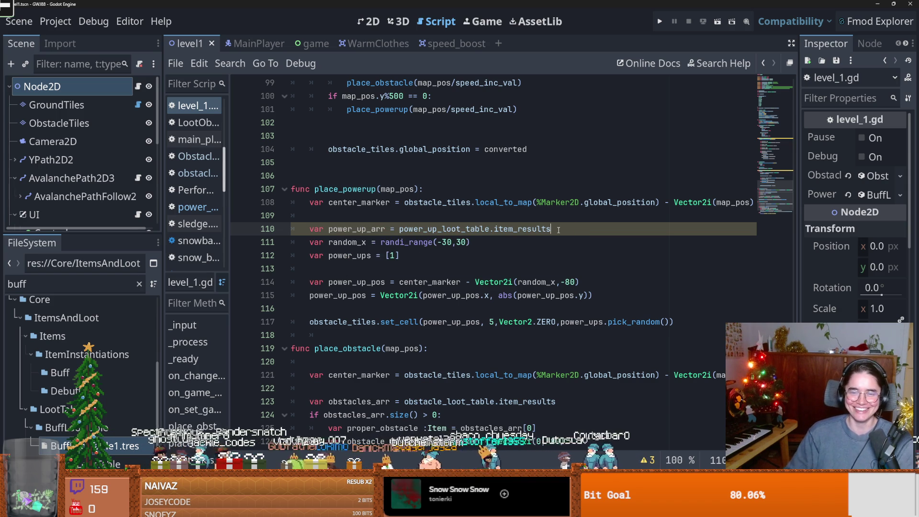
pyautogui.press('Return')
pyautogui.hotkey('ctrl', 's')
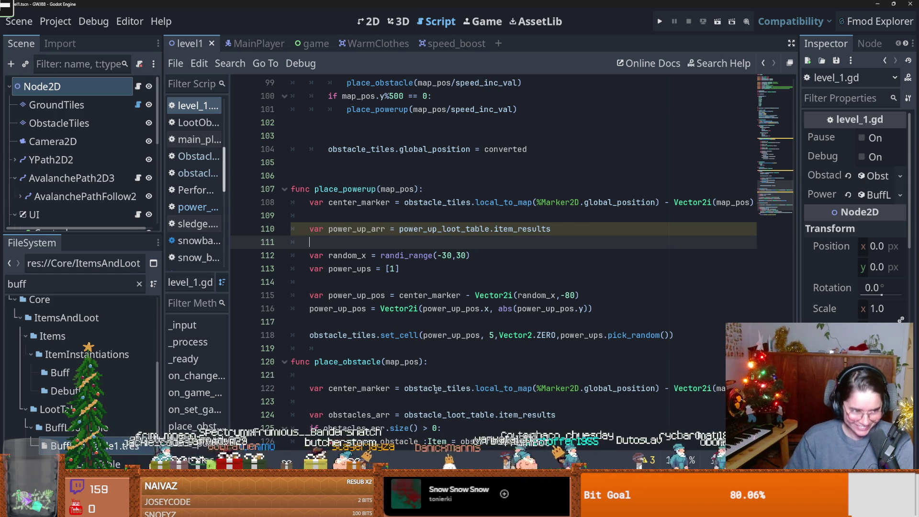
pyautogui.scroll(-1, 500, 337)
pyautogui.hotkey('ctrl', 's')
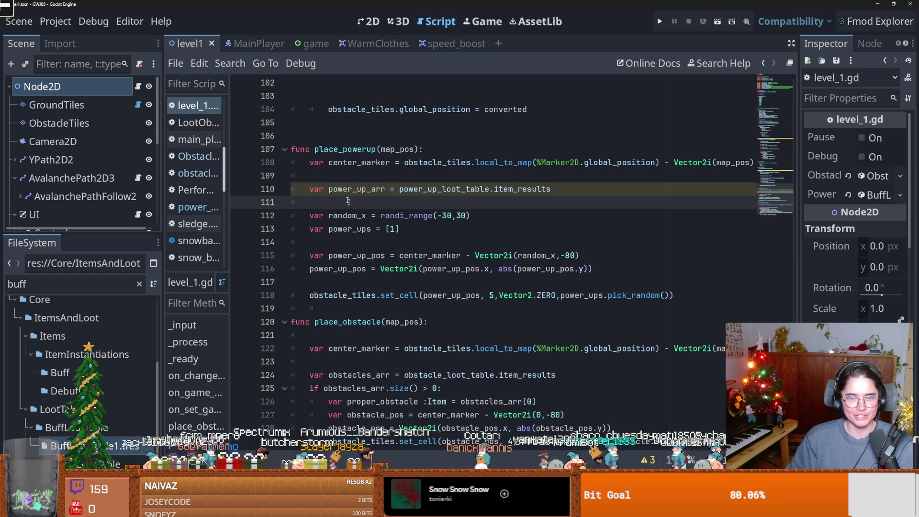
pyautogui.press('Return')
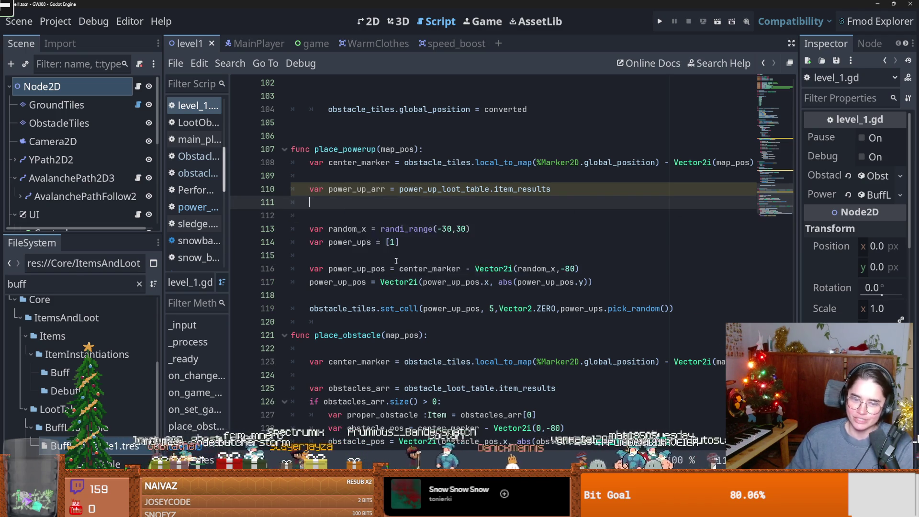
pyautogui.scroll(-2, 396, 274)
pyautogui.scroll(1, 521, 322)
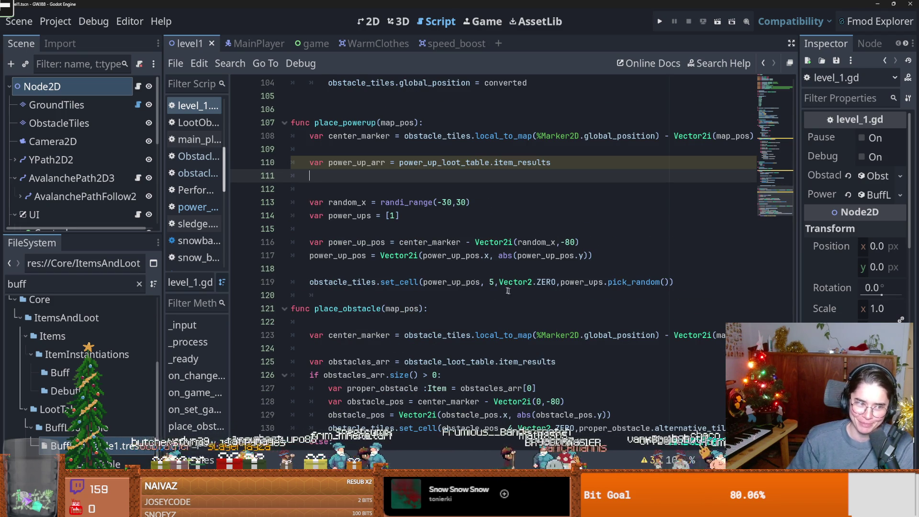
pyautogui.click(400, 309)
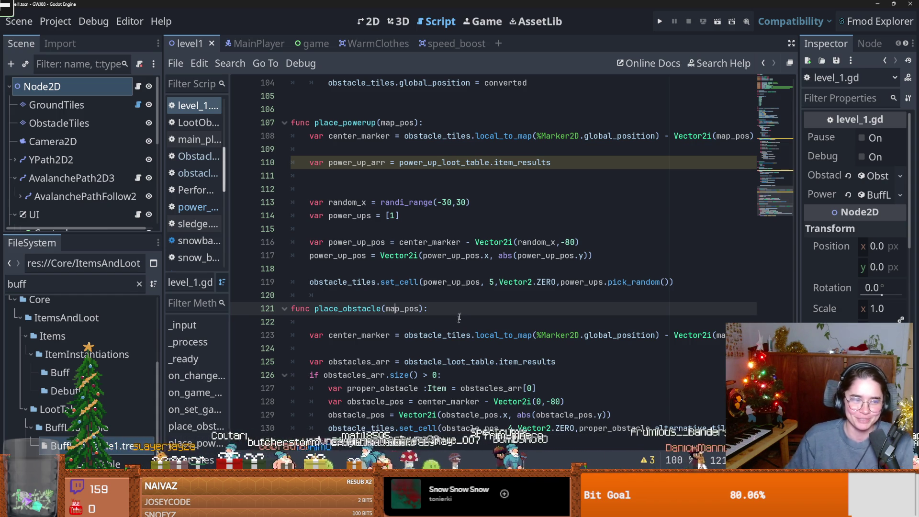
pyautogui.click(423, 255)
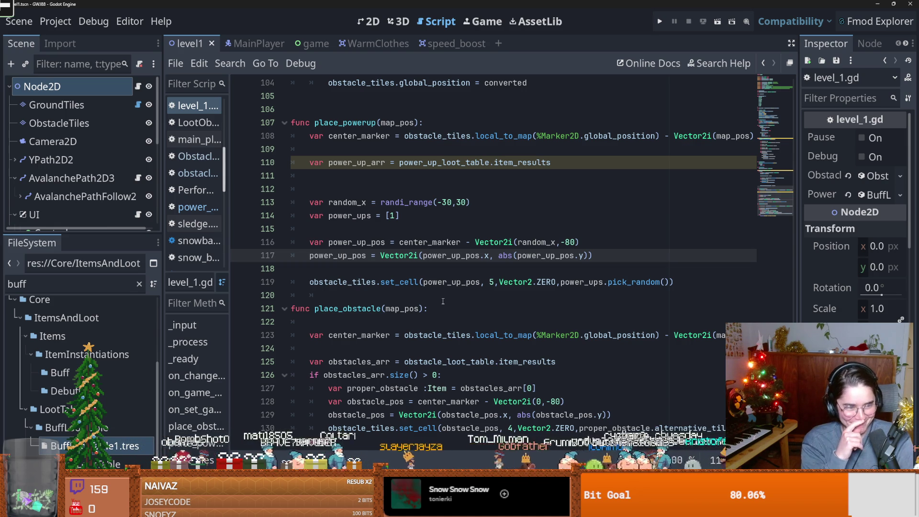
pyautogui.click(442, 301)
pyautogui.click(354, 189)
pyautogui.scroll(1, 353, 320)
pyautogui.doubleClick(353, 321)
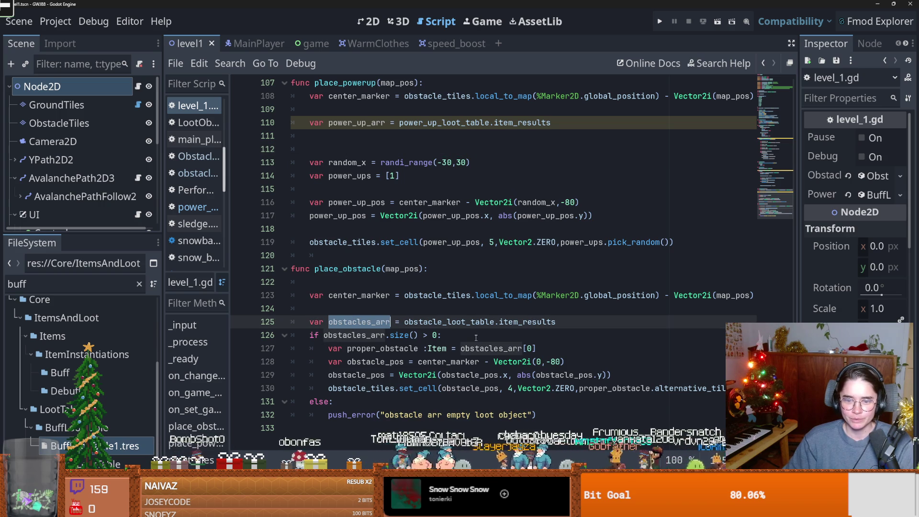
pyautogui.moveTo(541, 353); pyautogui.dragTo(333, 347)
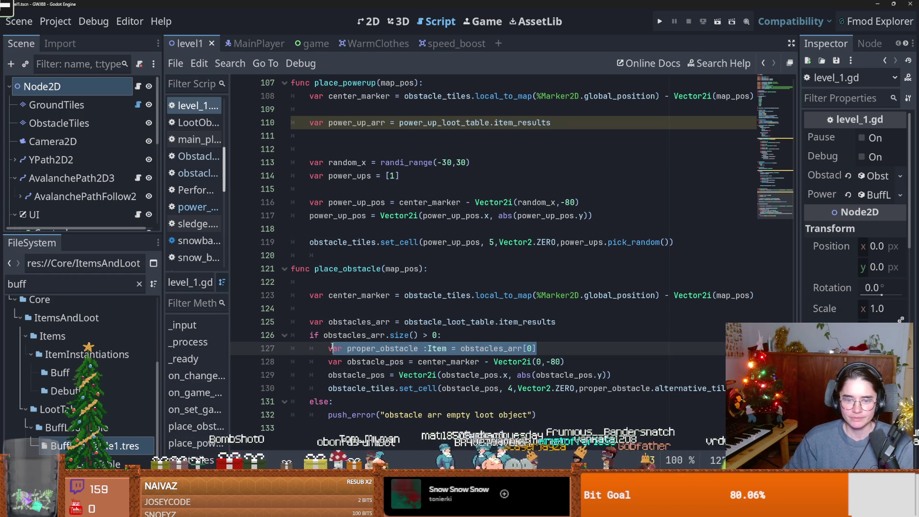
# Step: Paste the obstacle size check into place_powerup in place of the placeholder power_ups line
pyautogui.hotkey('shift', 'Up')
pyautogui.hotkey('shift', 'Home')
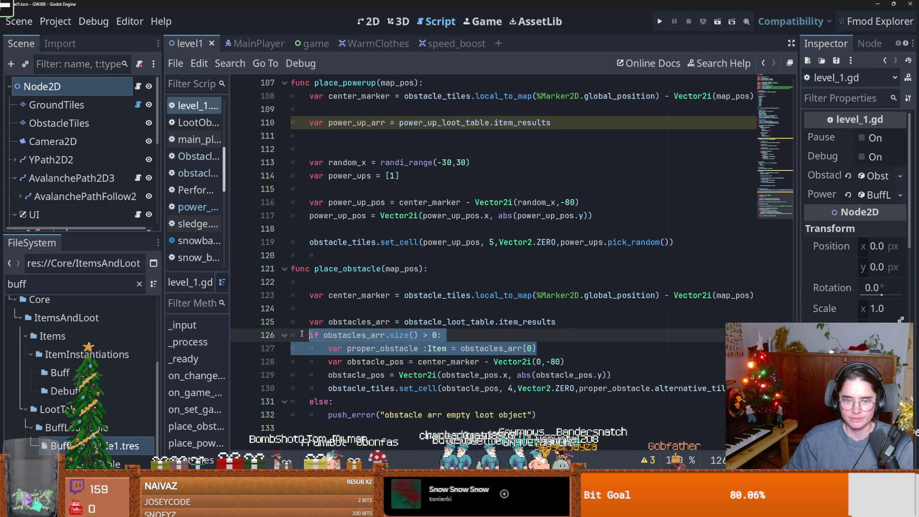
pyautogui.click(396, 188)
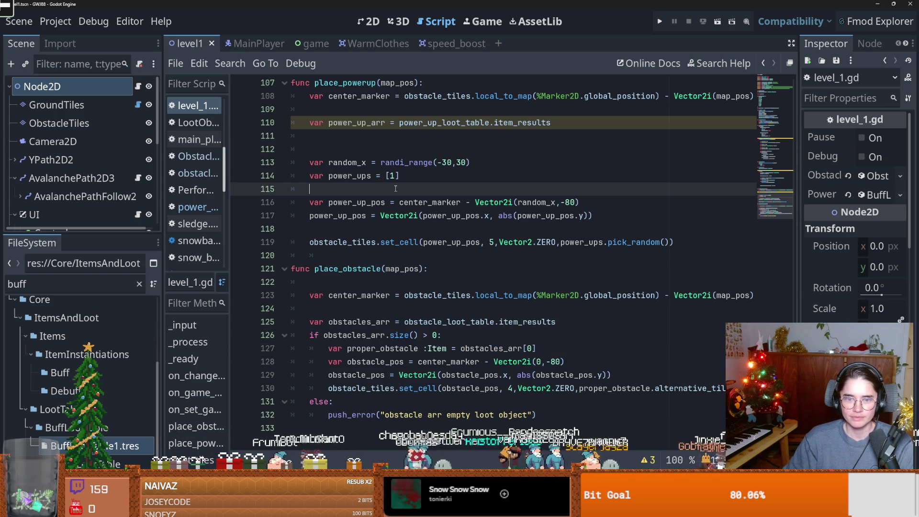
pyautogui.hotkey('ctrl', 'z')
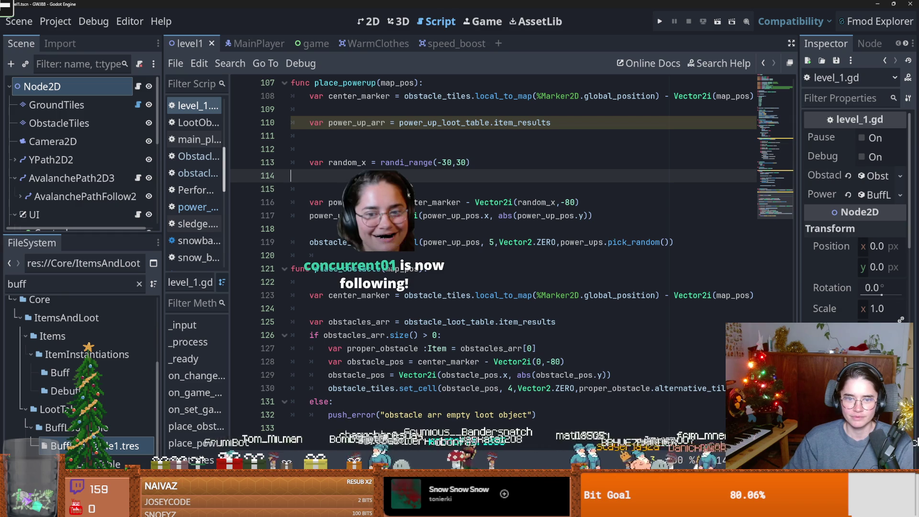
pyautogui.hotkey('ctrl', 'v')
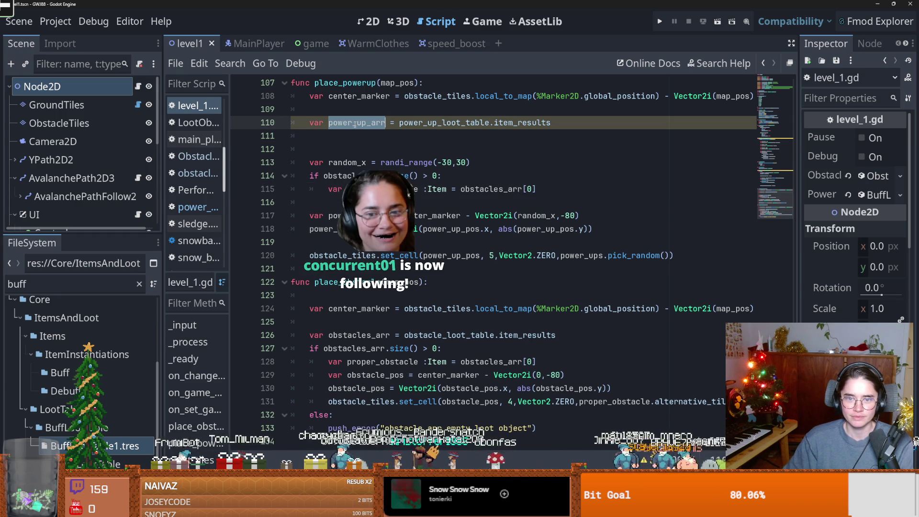
# Step: Rename the pasted check to use power_up_arr and the variable proper_power
pyautogui.doubleClick(357, 123)
pyautogui.hotkey('ctrl', 'c')
pyautogui.doubleClick(354, 175)
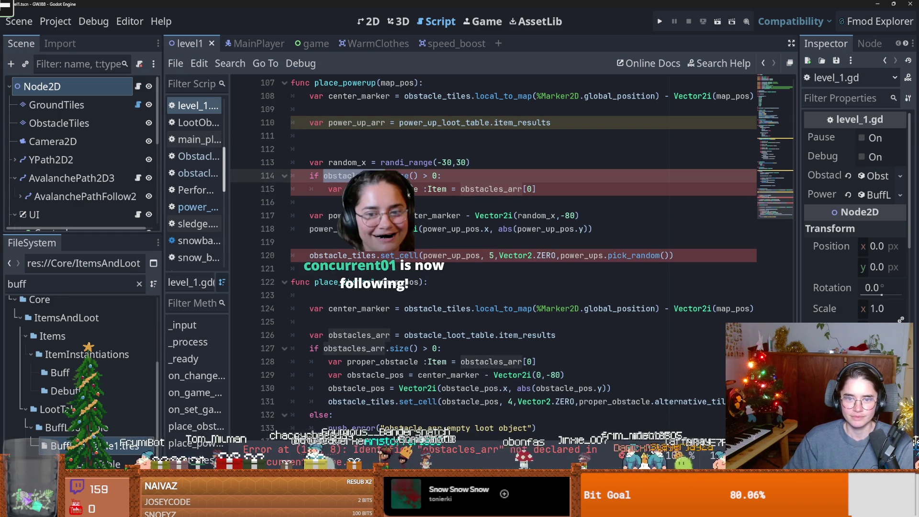
pyautogui.hotkey('ctrl', 'v')
pyautogui.click(484, 189)
pyautogui.doubleClick(484, 189)
pyautogui.hotkey('ctrl', 'v')
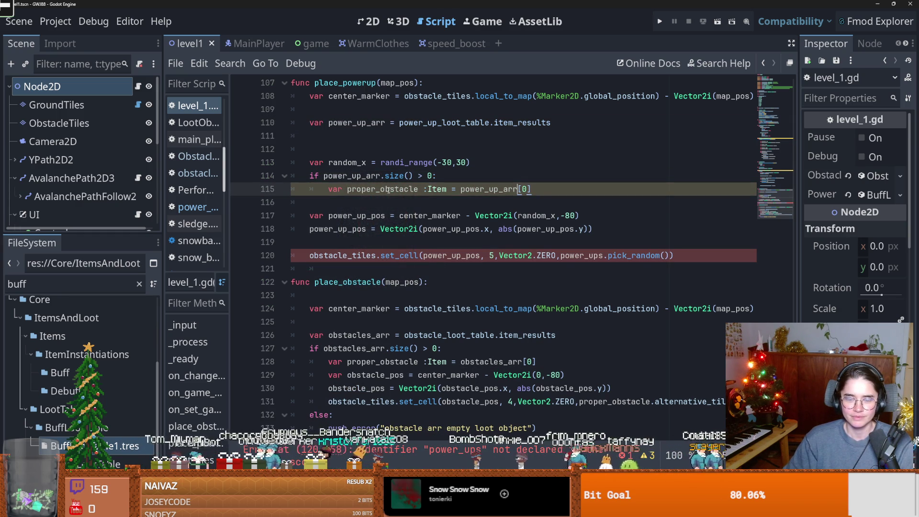
pyautogui.click(417, 189)
pyautogui.press('BackSpace')
pyautogui.press('BackSpace')
pyautogui.press('BackSpace')
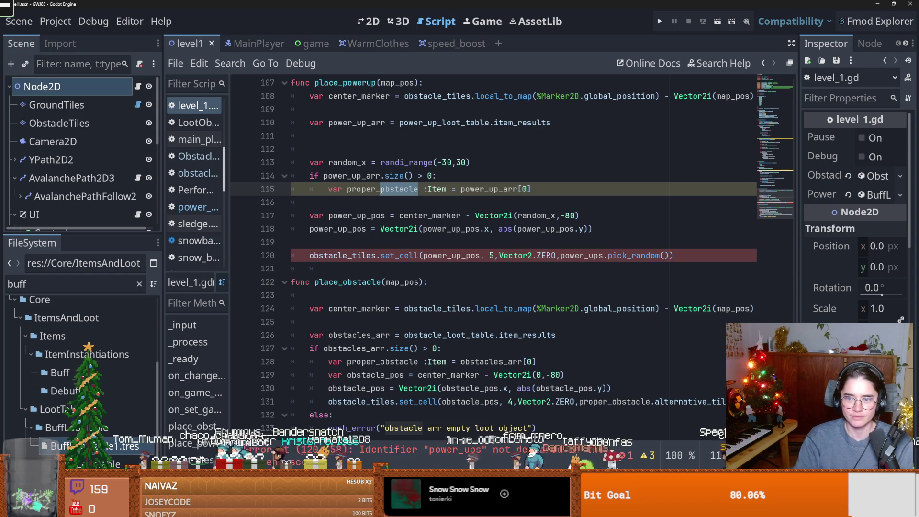
pyautogui.write('power')
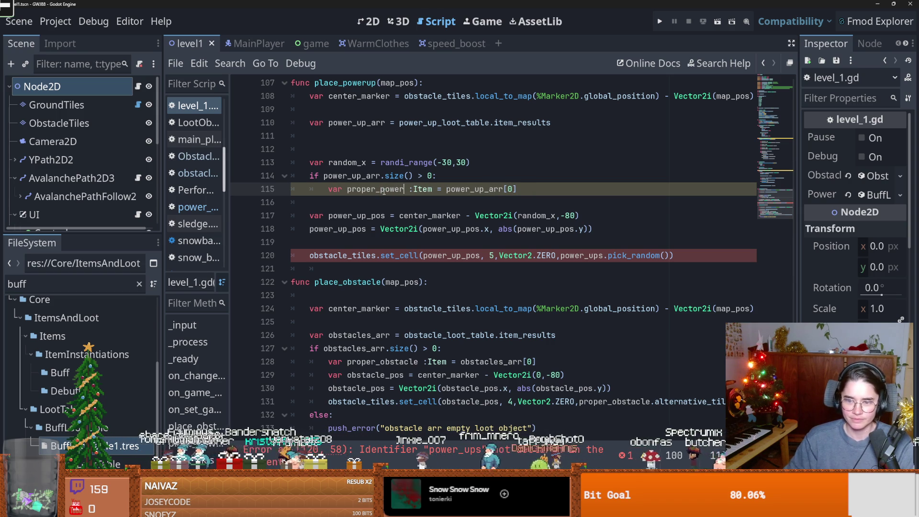
# Step: Indent the placement lines under the check, place proper_power.alternative_tile_id, and save
pyautogui.doubleClick(362, 187)
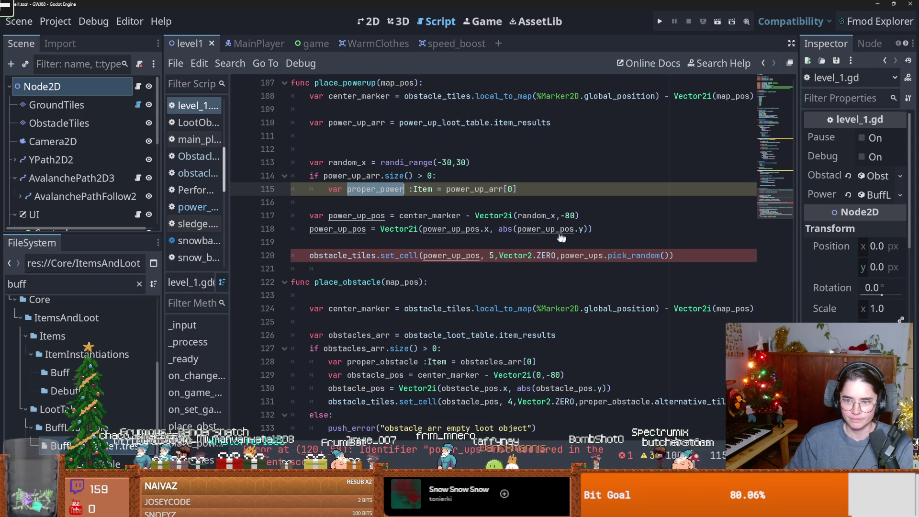
pyautogui.moveTo(309, 215)
pyautogui.mouseDown()
pyautogui.moveTo(335, 216)
pyautogui.moveTo(344, 255)
pyautogui.mouseUp()
pyautogui.press('Tab')
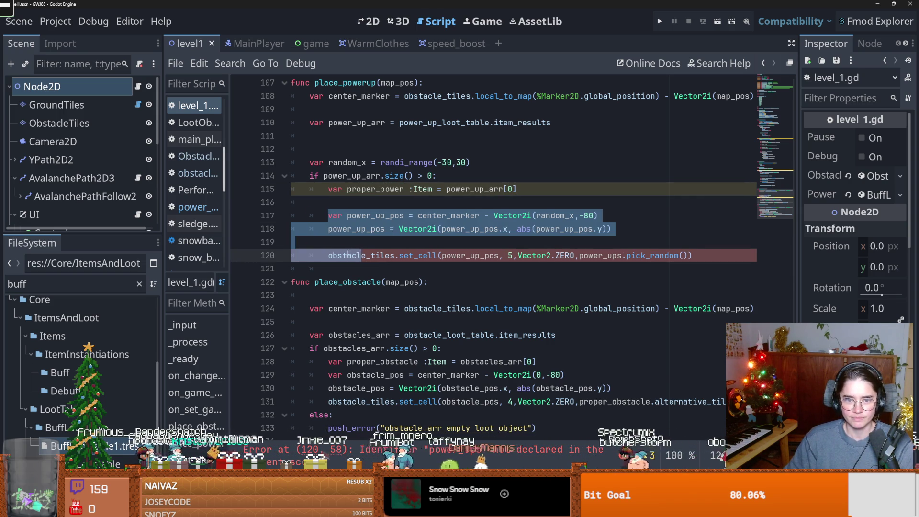
pyautogui.doubleClick(372, 191)
pyautogui.moveTo(688, 255); pyautogui.dragTo(579, 256)
pyautogui.hotkey('ctrl', 'v')
pyautogui.write('.alt')
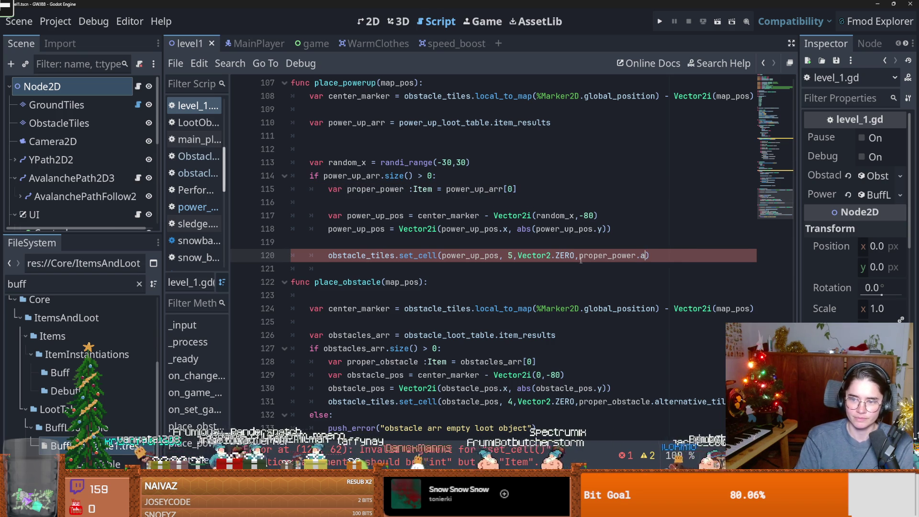
pyautogui.press('Return')
pyautogui.hotkey('ctrl', 's')
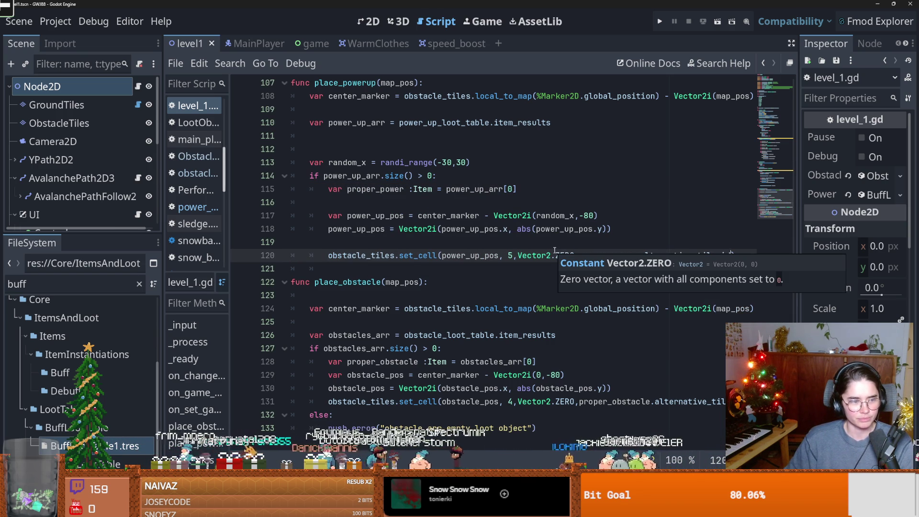
pyautogui.moveTo(557, 216)
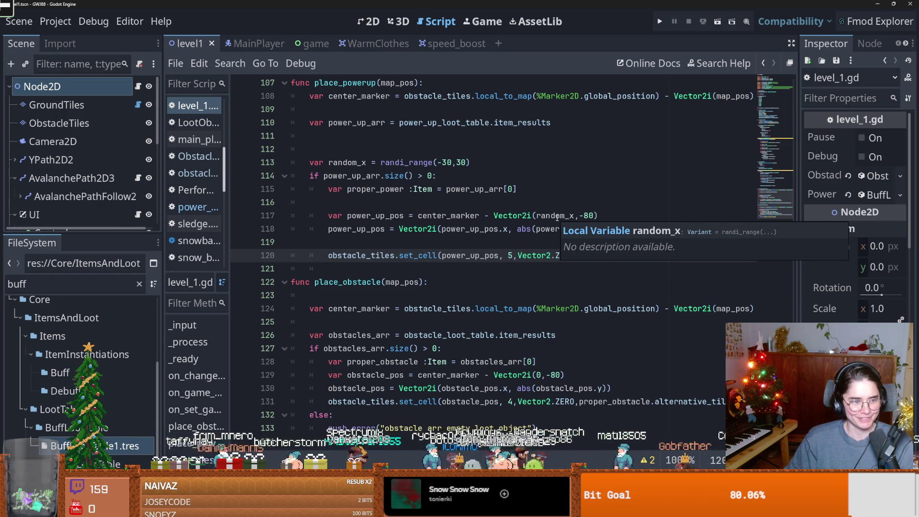
pyautogui.press('Up')
pyautogui.press('Up')
pyautogui.press('Up')
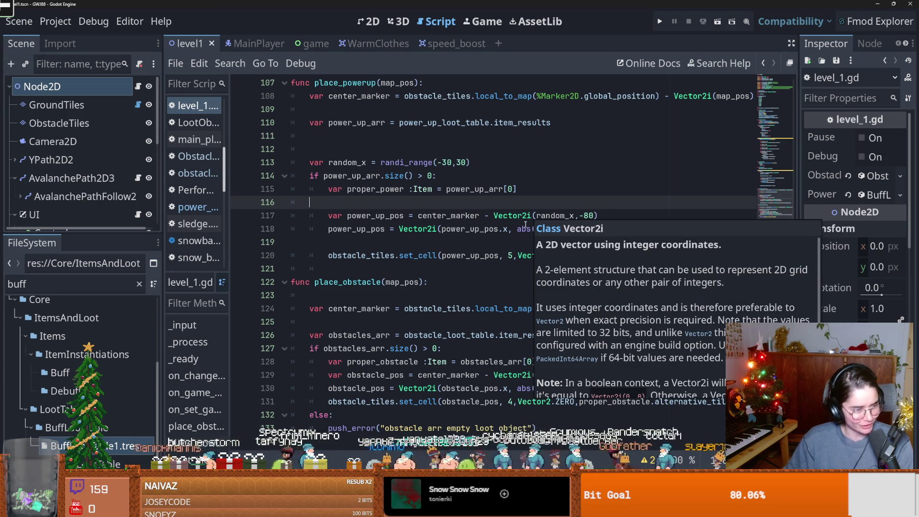
pyautogui.click(458, 241)
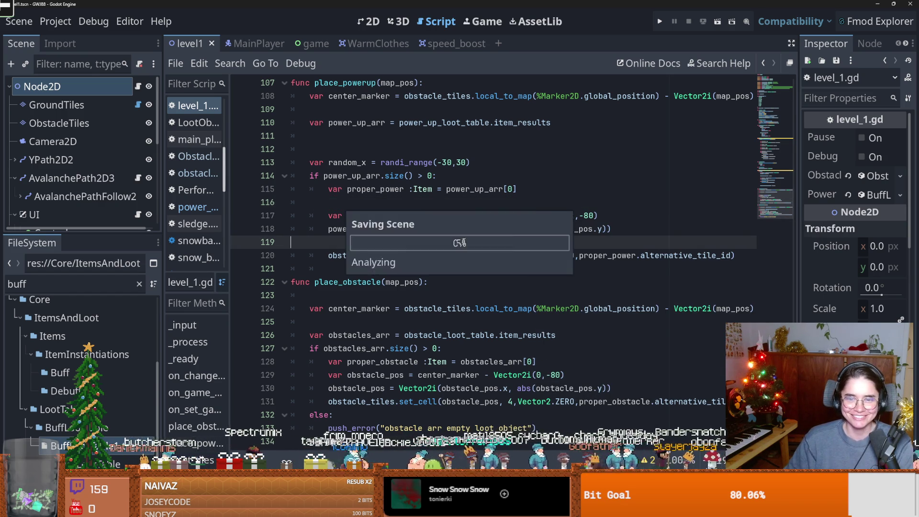
# Step: Remove the two blank lines inside place_powerup
pyautogui.click(378, 202)
pyautogui.press('BackSpace')
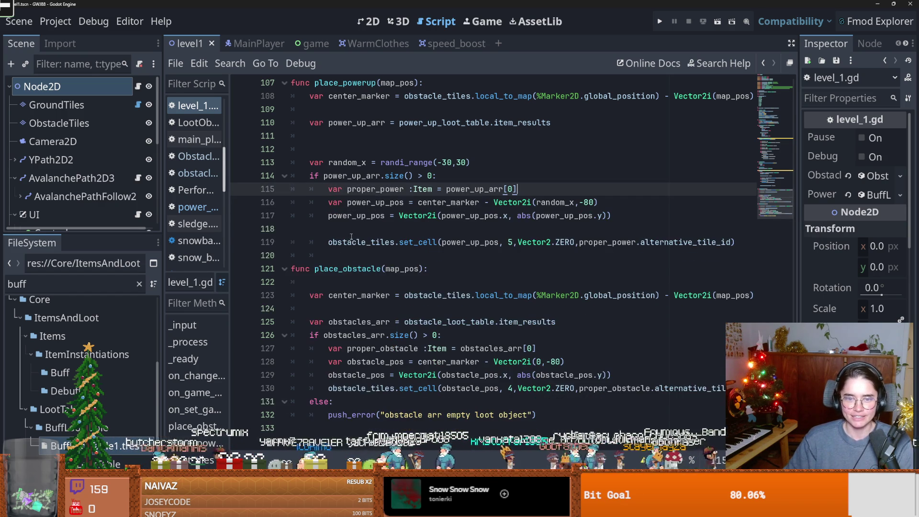
pyautogui.click(359, 231)
pyautogui.press('BackSpace')
# Step: Play-test the game in its own window with Embed Game disabled, then stop it
pyautogui.click(659, 22)
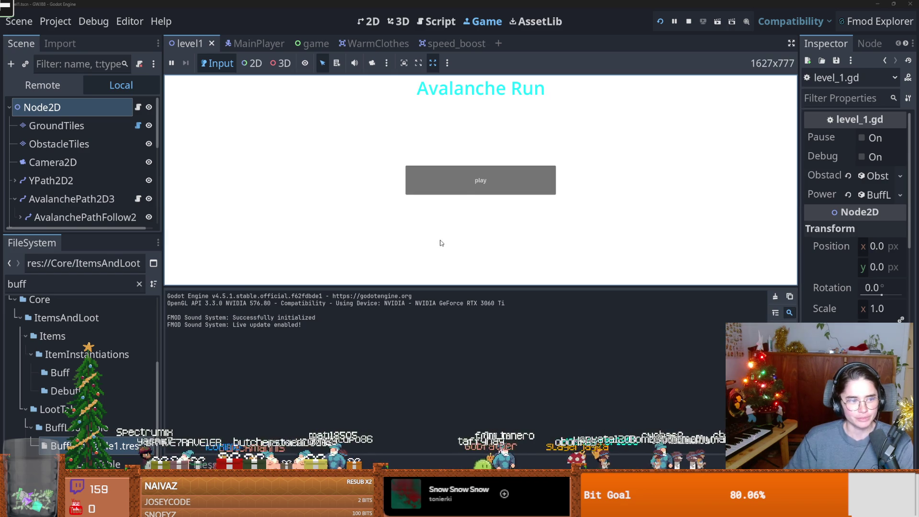
pyautogui.click(466, 178)
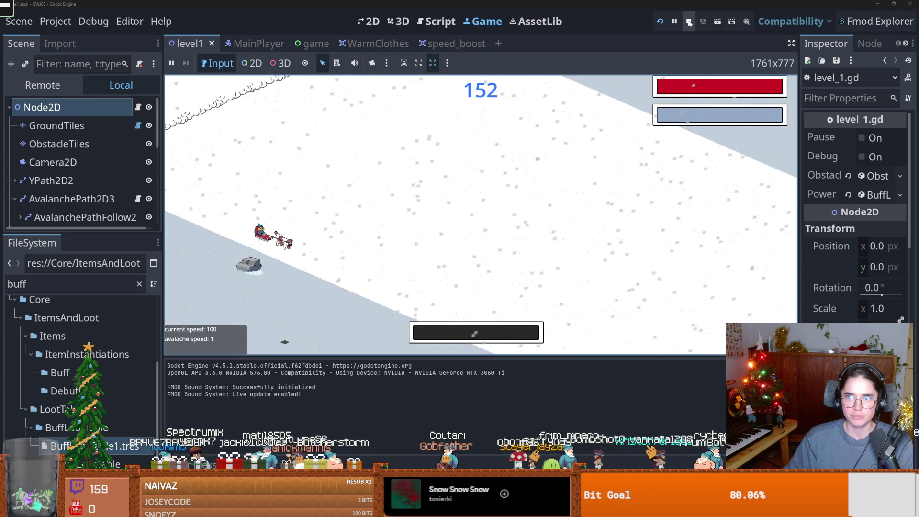
pyautogui.click(447, 63)
pyautogui.press('F5')
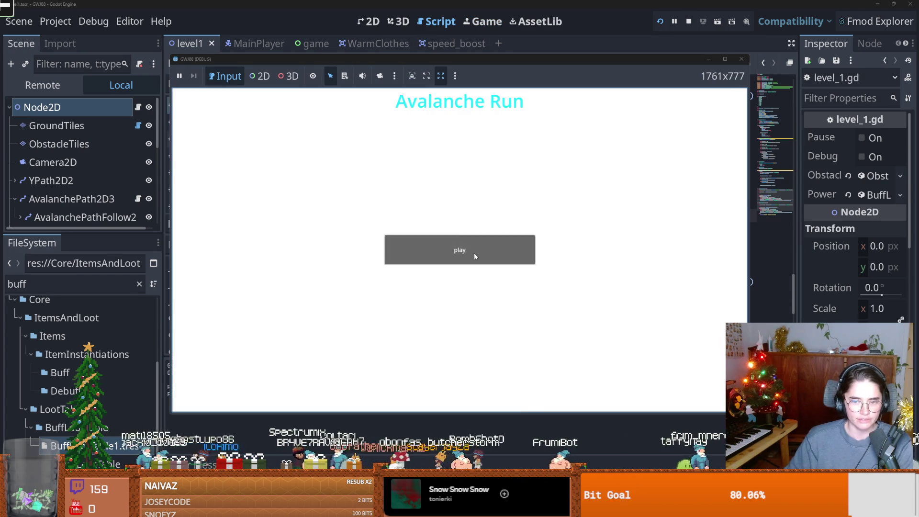
pyautogui.click(473, 253)
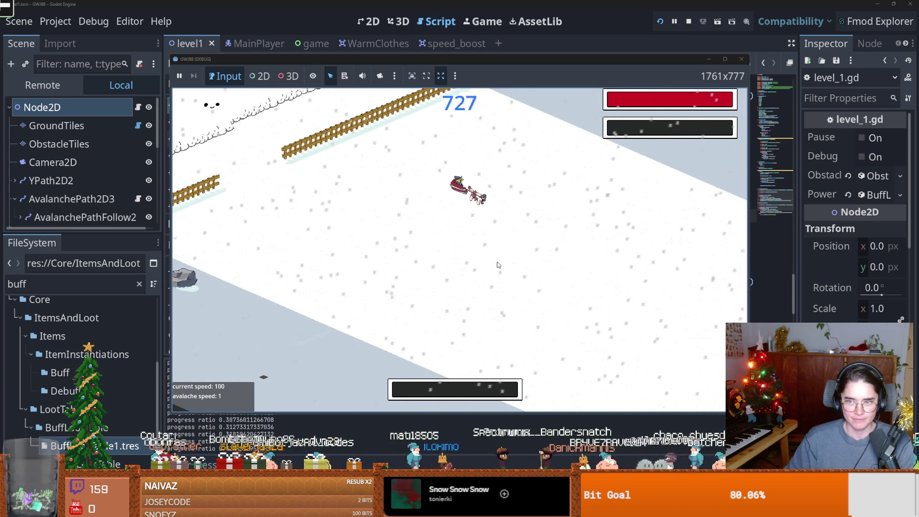
pyautogui.press('F8')
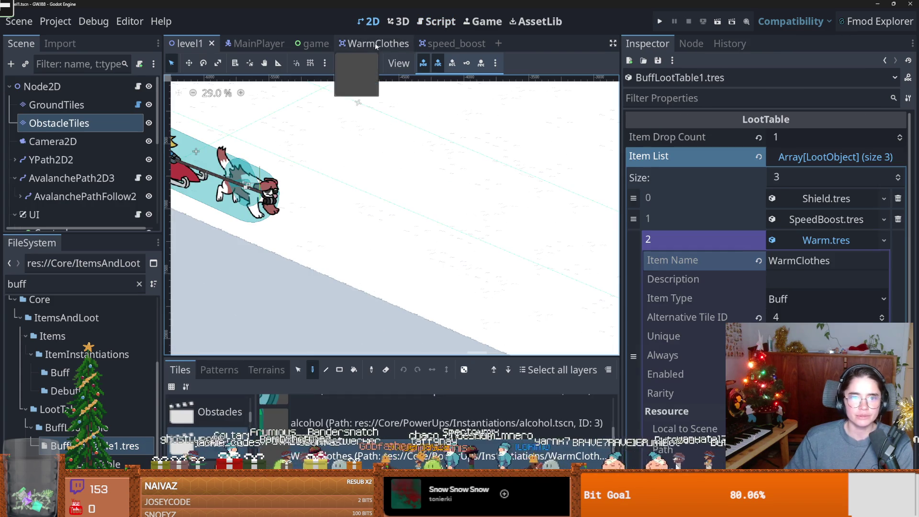
# Step: Set the WarmClothes scale to 5, compare it in level1, and undo a stray placement
pyautogui.click(364, 43)
pyautogui.scroll(-10, 782, 203)
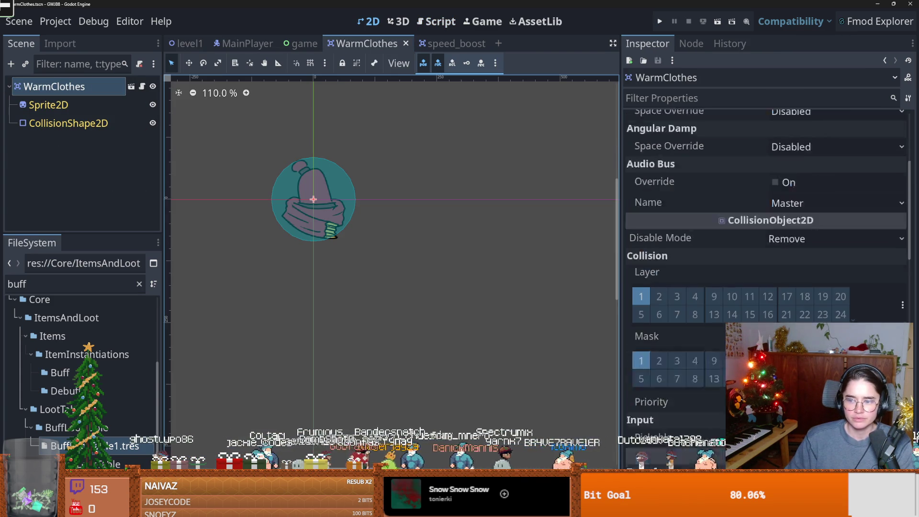
pyautogui.click(794, 267)
pyautogui.write('5')
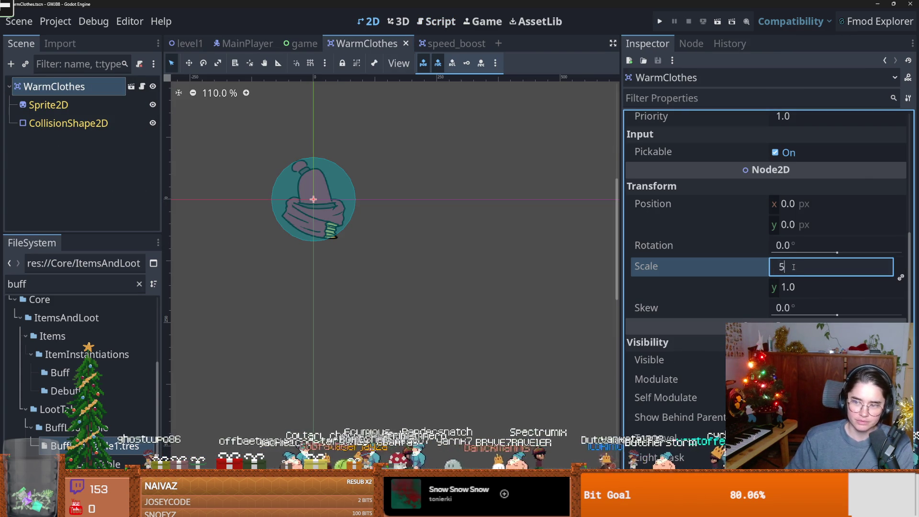
pyautogui.press('Return')
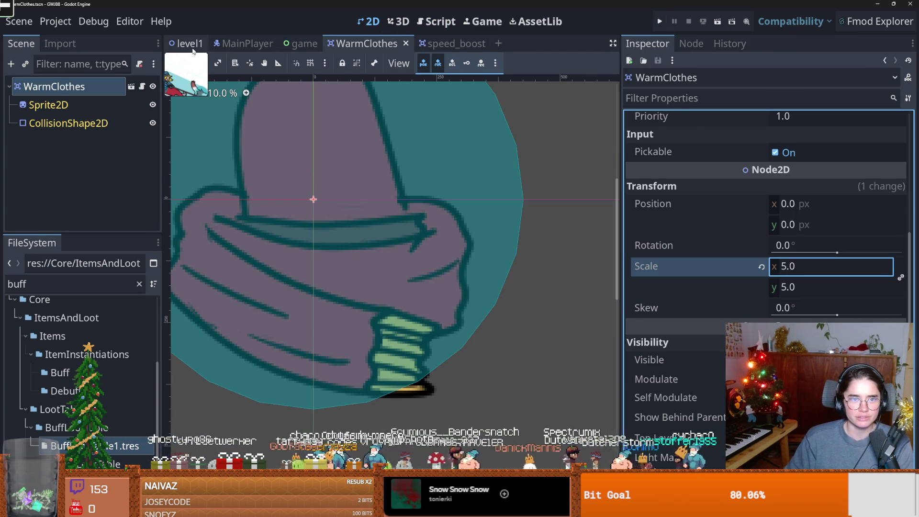
pyautogui.click(186, 43)
pyautogui.click(339, 268)
pyautogui.hotkey('ctrl', 'z')
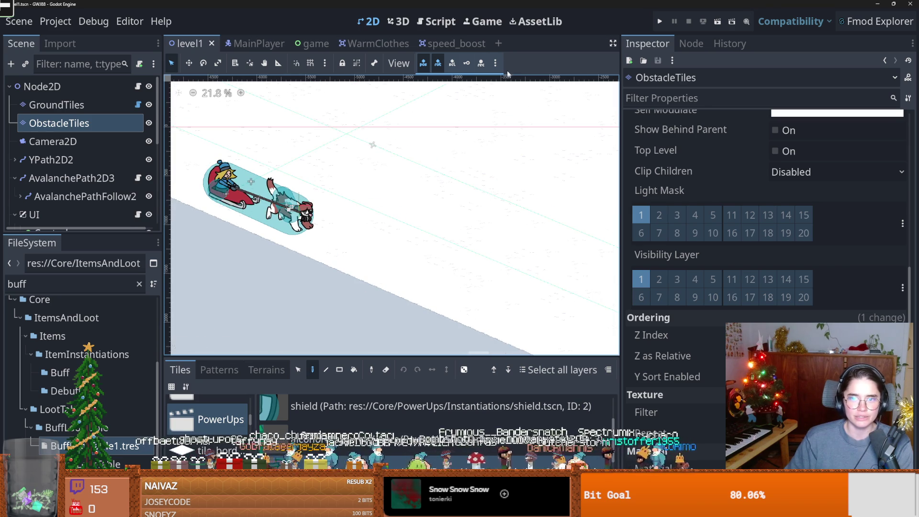
# Step: Reduce the WarmClothes scale to 4 and filter the FileSystem for 'rock'
pyautogui.click(386, 43)
pyautogui.click(795, 267)
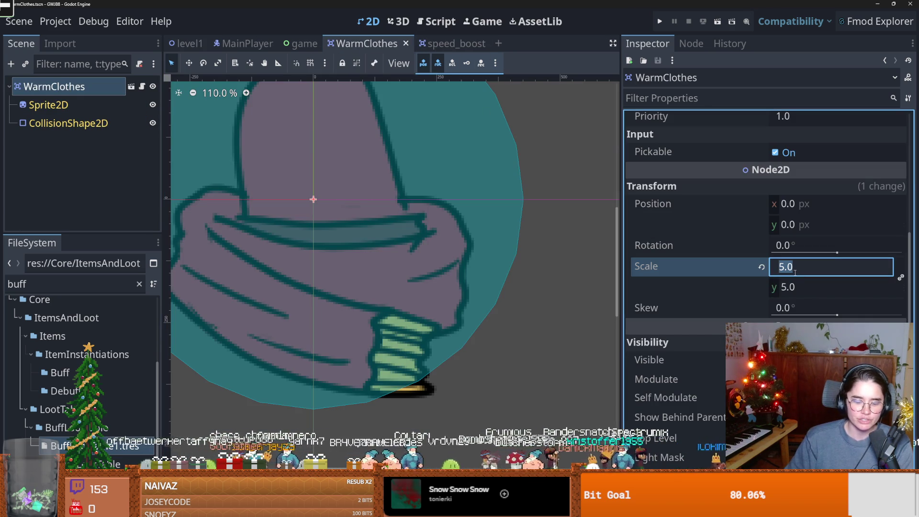
pyautogui.write('4')
pyautogui.press('Return')
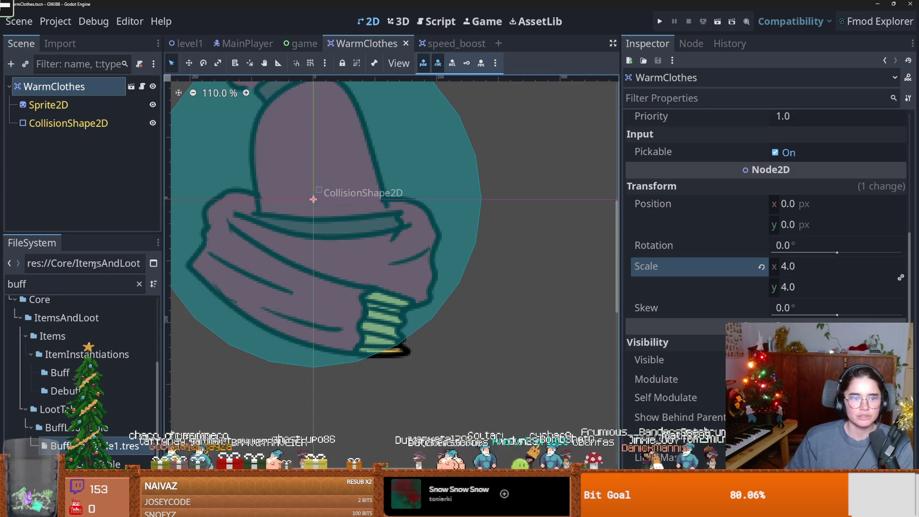
pyautogui.doubleClick(76, 284)
pyautogui.write('rock')
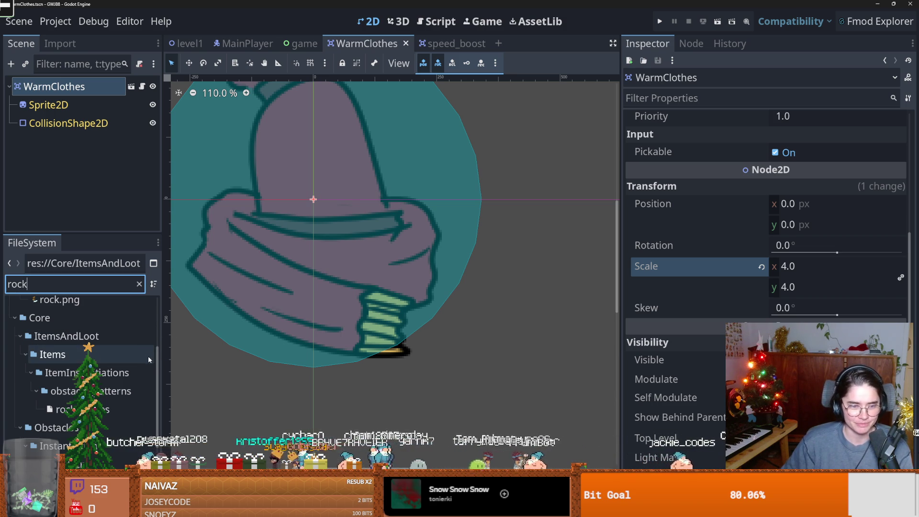
# Step: Clear the 'rock' filter from the FileSystem dock
pyautogui.click(154, 360)
pyautogui.scroll(2, 160, 329)
pyautogui.scroll(2, 159, 329)
pyautogui.scroll(-4, 160, 329)
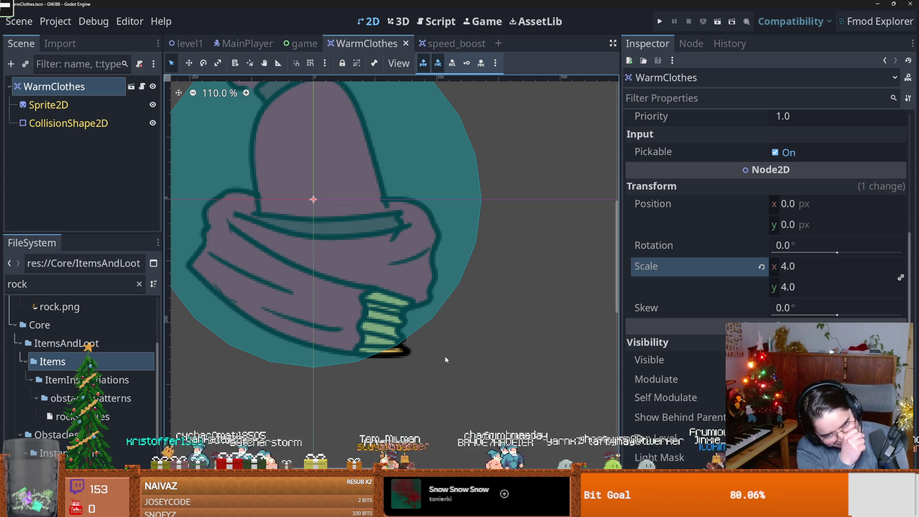
pyautogui.scroll(-1, 287, 273)
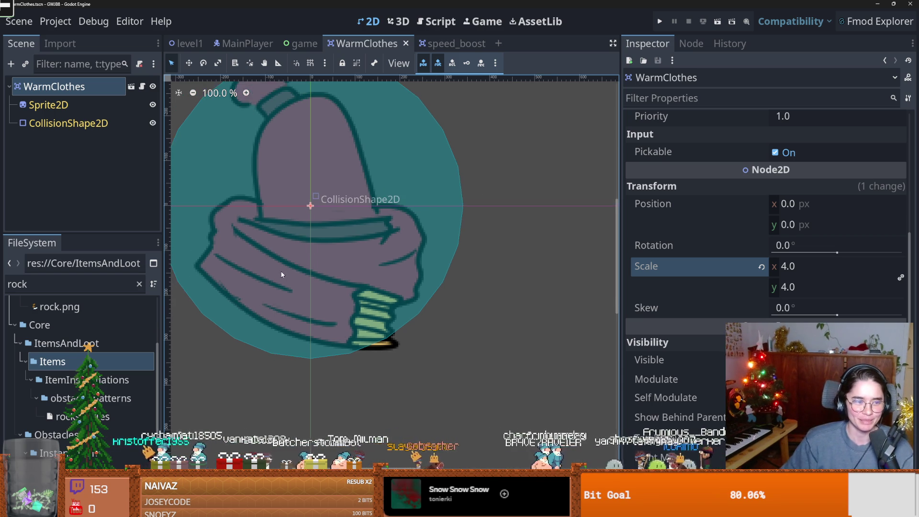
pyautogui.scroll(-1, 216, 277)
pyautogui.click(75, 286)
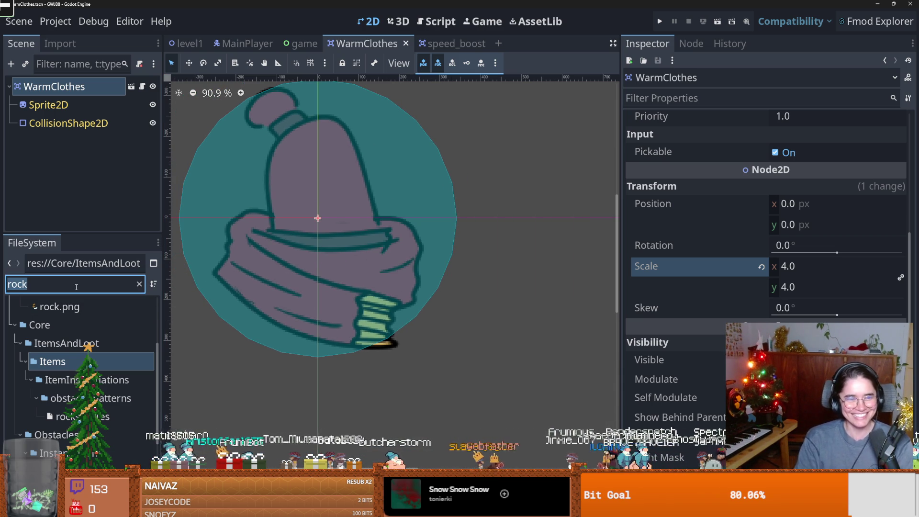
pyautogui.press('BackSpace')
pyautogui.scroll(-3, 90, 333)
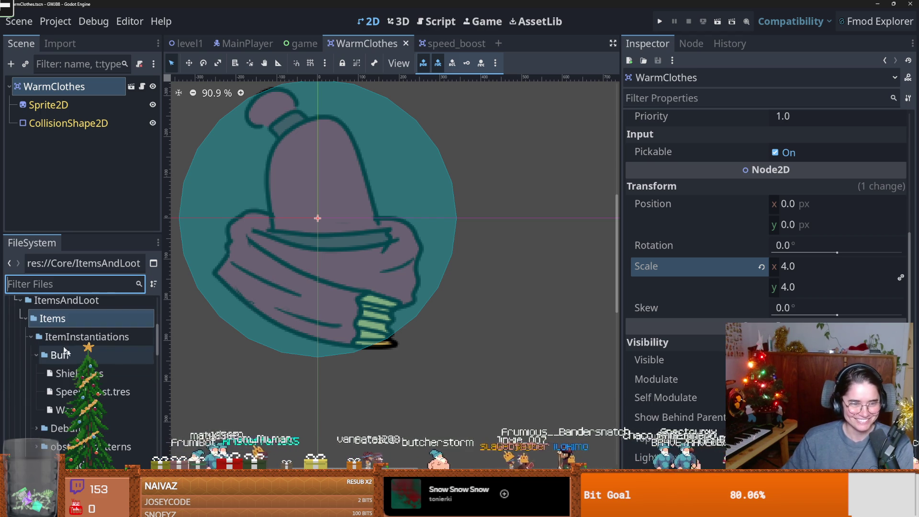
pyautogui.scroll(2, 39, 364)
# Step: Save the WarmClothes scene, collapse LootTable, and bring up the speed_boost scene
pyautogui.hotkey('ctrl', 's')
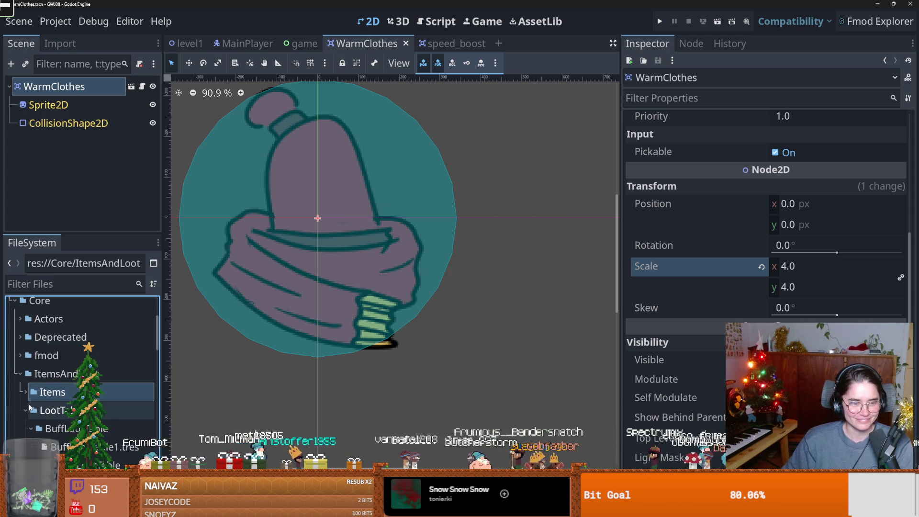
pyautogui.click(26, 410)
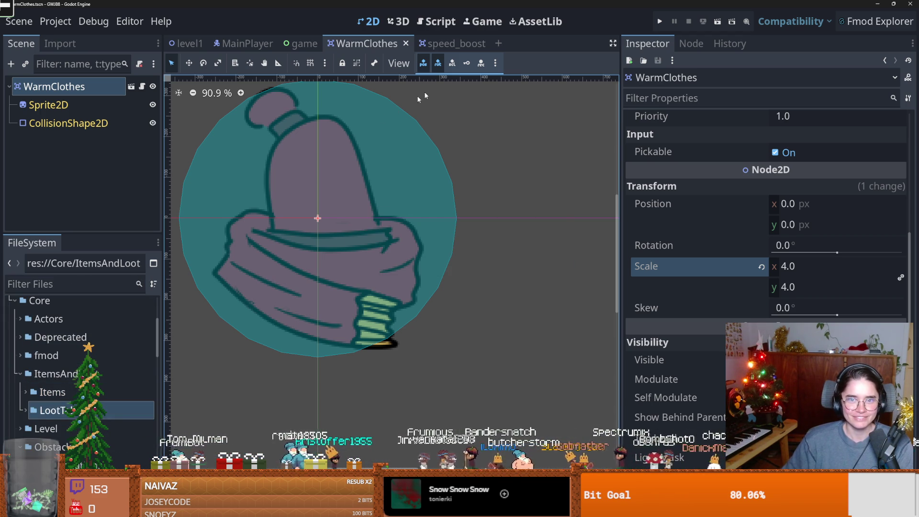
pyautogui.click(445, 43)
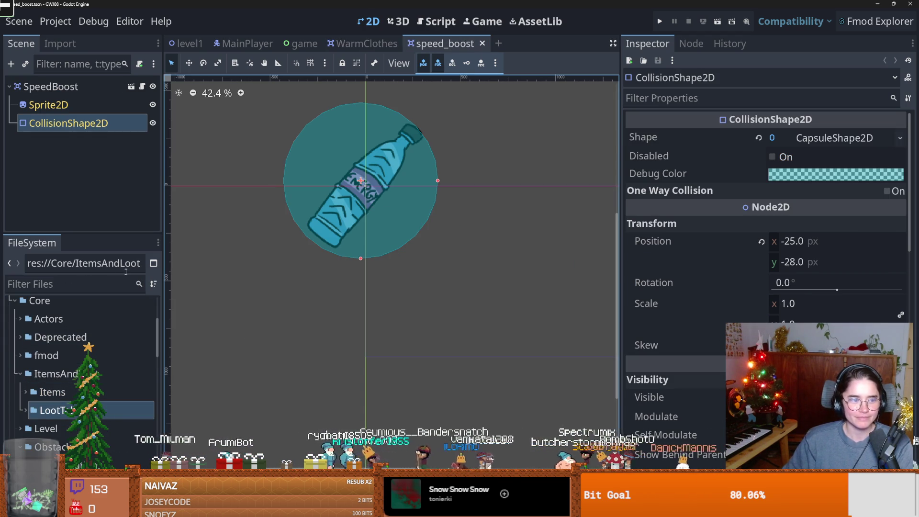
# Step: Widen the left Scene/FileSystem dock and return to the level1 scene
pyautogui.click(75, 290)
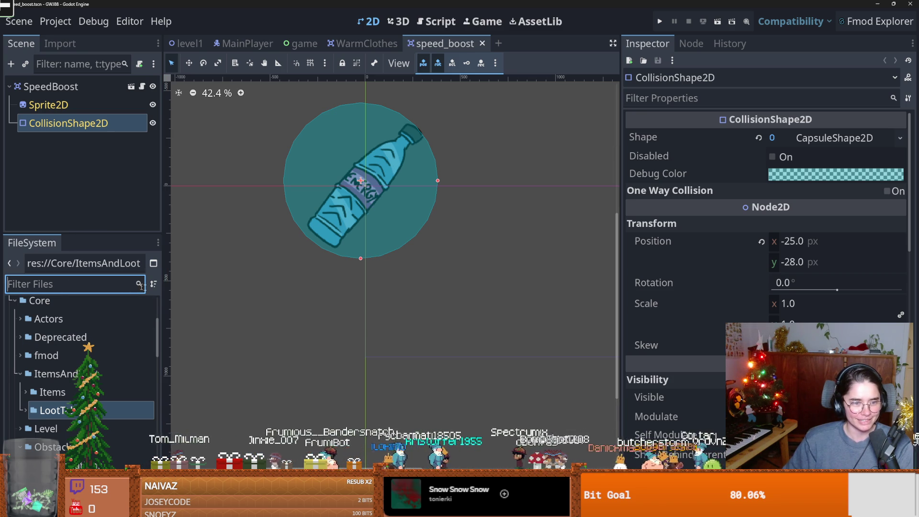
pyautogui.moveTo(162, 290); pyautogui.dragTo(240, 290)
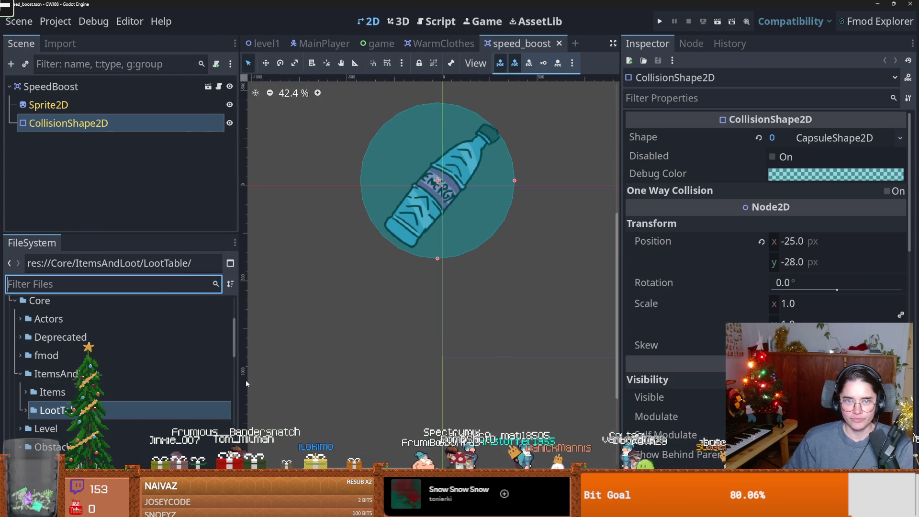
pyautogui.click(264, 43)
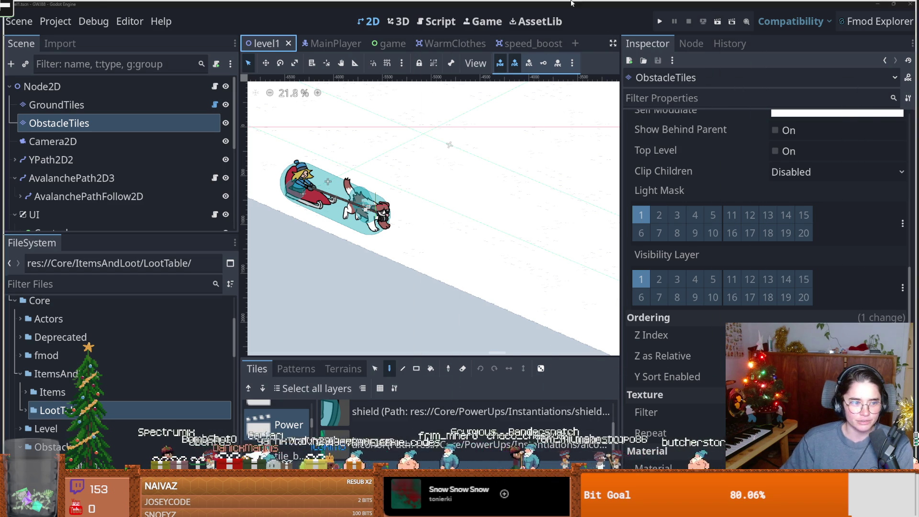
pyautogui.hotkey('alt', 'Tab')
pyautogui.keyDown('ctrl'); pyautogui.scroll(5, 460, 305); pyautogui.keyUp('ctrl')
pyautogui.scroll(-3, 460, 305)
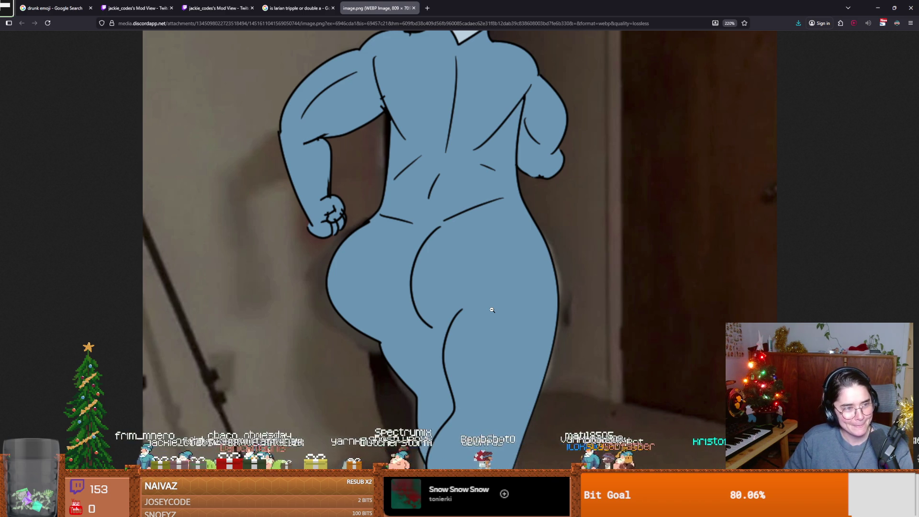
pyautogui.hotkey('alt', 'Tab')
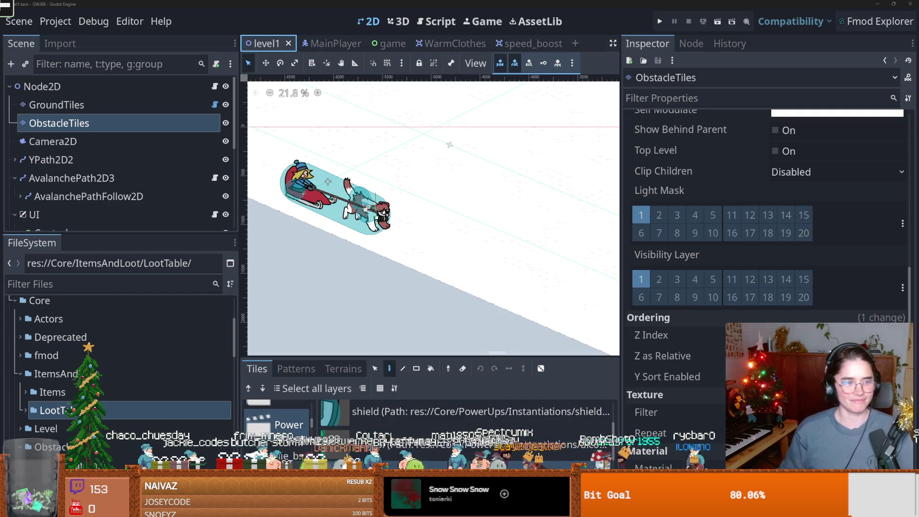
# Step: Filter files for 'roc' and open the rock and rock_2 obstacle scenes
pyautogui.scroll(-2, 367, 210)
pyautogui.scroll(1, 338, 216)
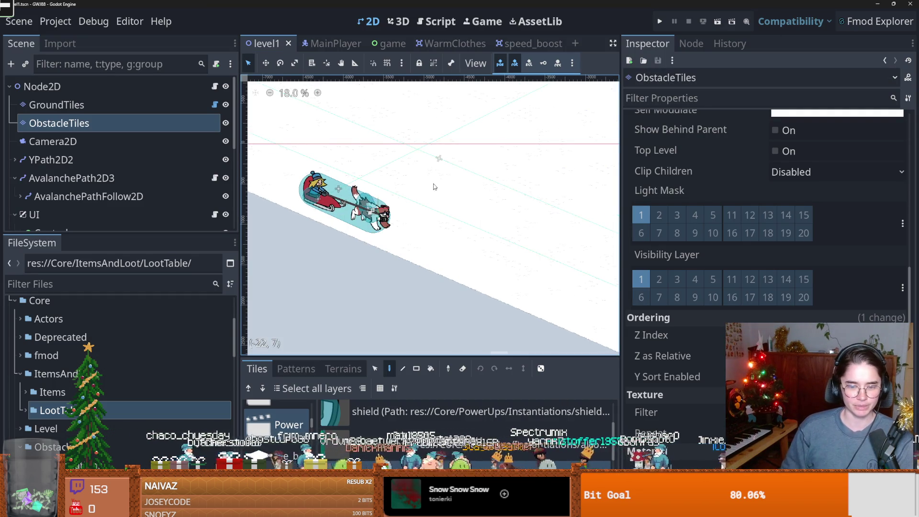
pyautogui.scroll(-2, 380, 238)
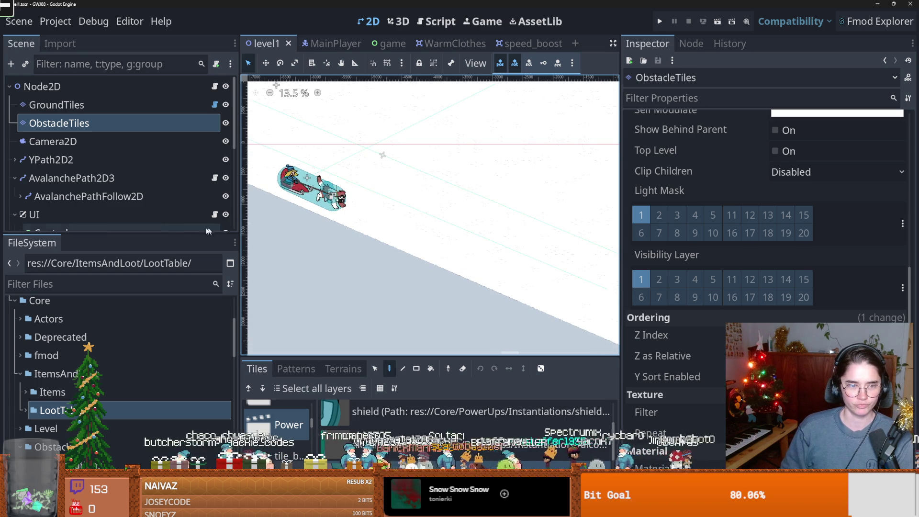
pyautogui.click(90, 284)
pyautogui.write('roc')
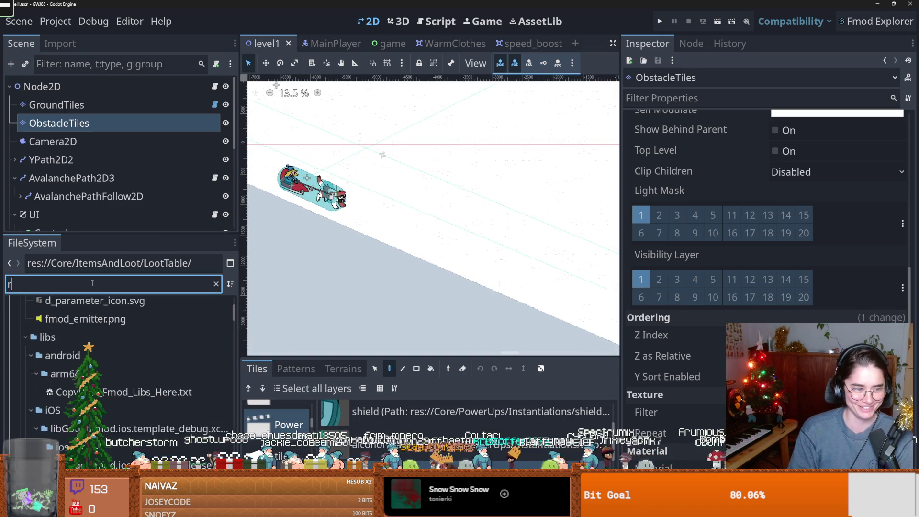
pyautogui.scroll(-3, 95, 364)
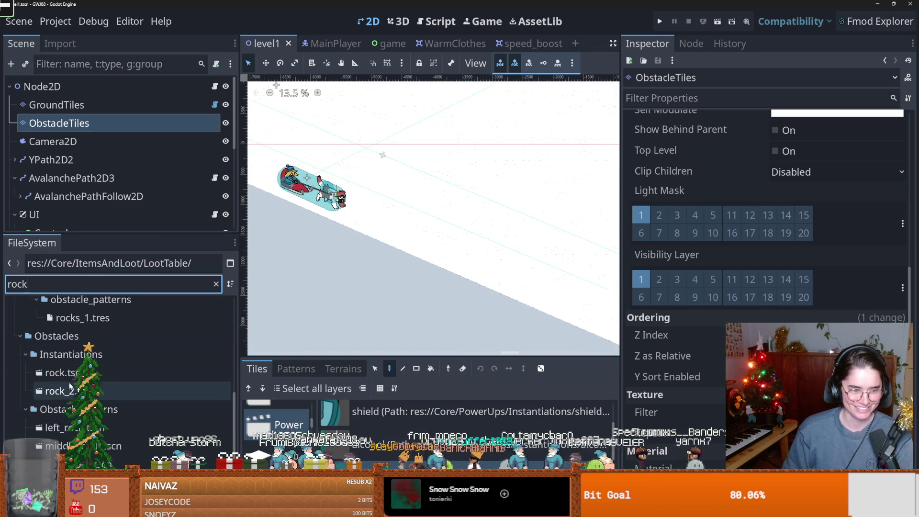
pyautogui.doubleClick(61, 372)
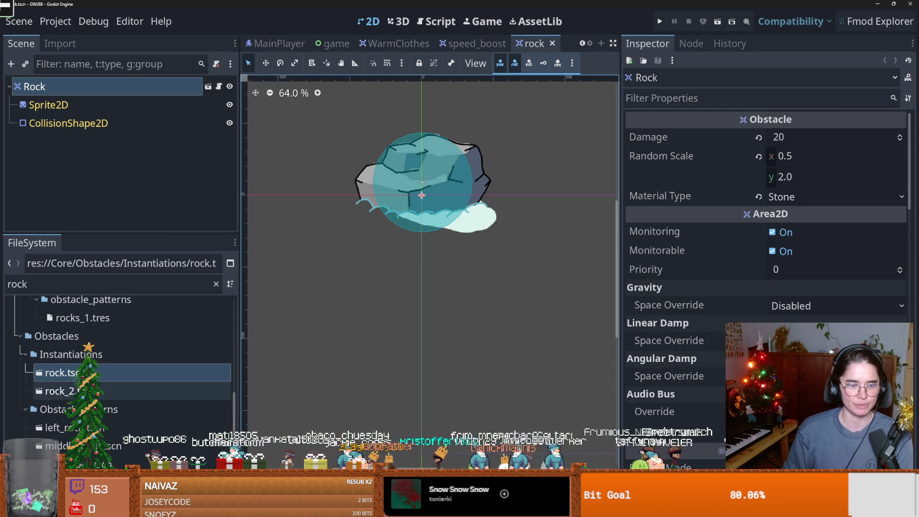
pyautogui.doubleClick(125, 391)
# Step: Quick-load a rock texture into rock_2's Sprite2D, save, then filter files for 'tree'
pyautogui.scroll(-1, 365, 300)
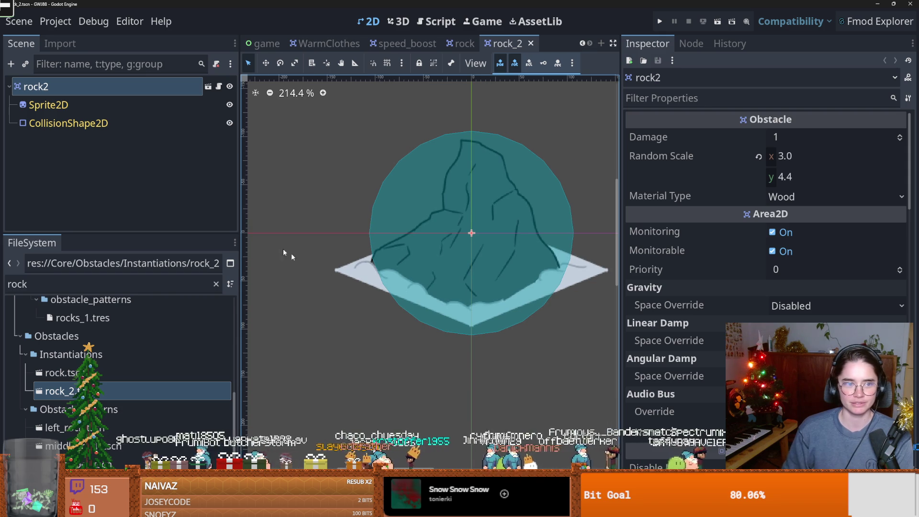
pyautogui.click(103, 114)
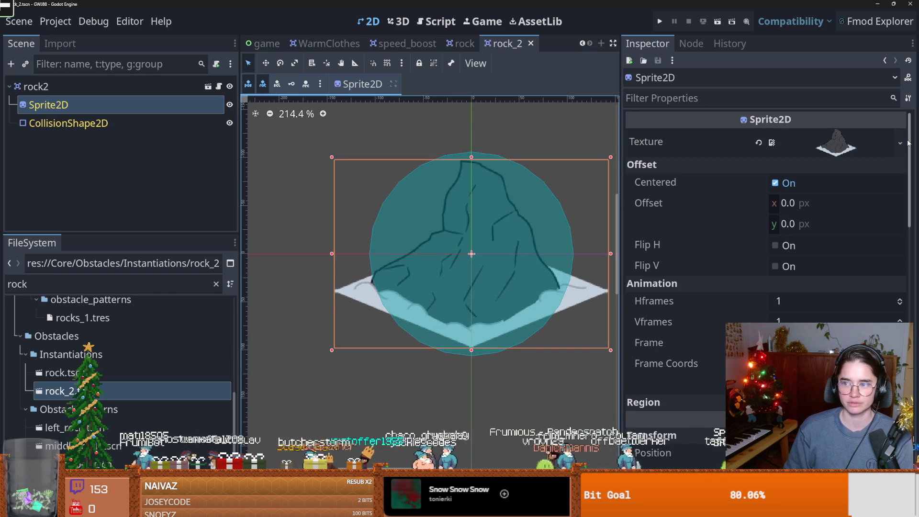
pyautogui.click(900, 143)
pyautogui.write('roc')
pyautogui.press('Return')
pyautogui.hotkey('ctrl', 's')
pyautogui.hotkey('ctrl', 's')
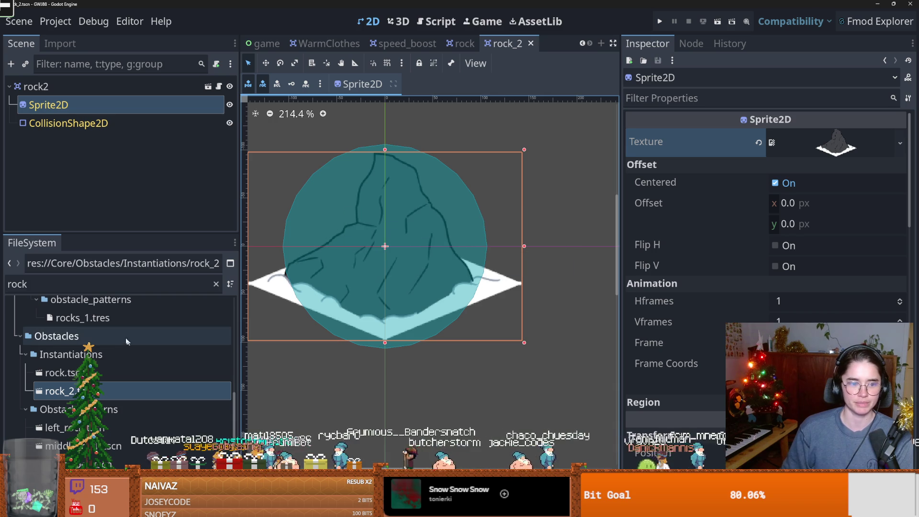
pyautogui.click(53, 282)
pyautogui.write('tree')
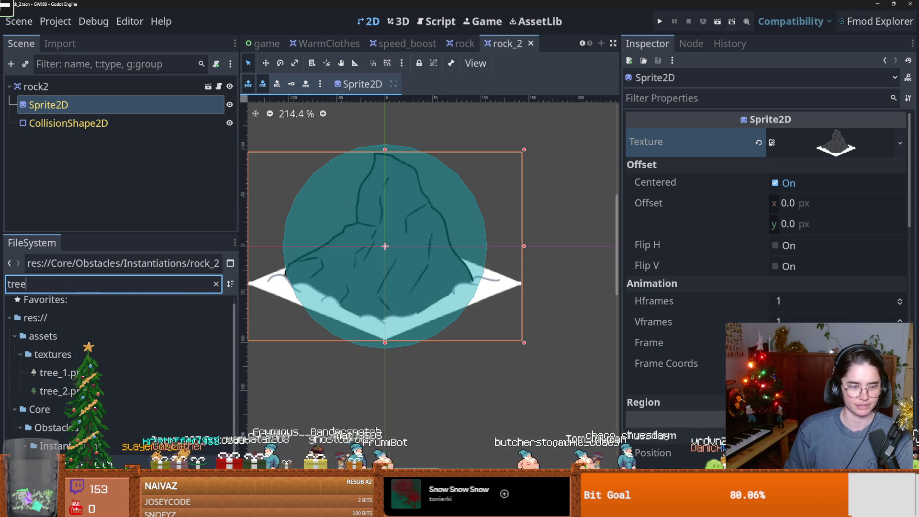
# Step: Lower the top of snow_tree's collision box to the trunk and save the scene
pyautogui.doubleClick(62, 463)
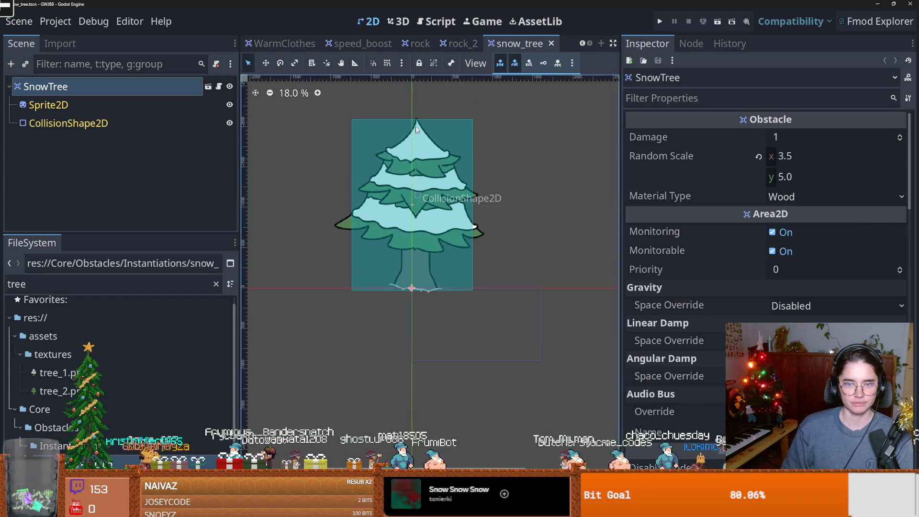
pyautogui.click(428, 145)
pyautogui.moveTo(412, 119)
pyautogui.mouseDown()
pyautogui.moveTo(423, 201)
pyautogui.moveTo(423, 192)
pyautogui.moveTo(416, 188)
pyautogui.moveTo(412, 206)
pyautogui.mouseUp()
pyautogui.hotkey('ctrl', 's')
# Step: Lower the top of the tree scene's collision box, then run the game with F5
pyautogui.press('Return')
pyautogui.click(460, 144)
pyautogui.moveTo(461, 131); pyautogui.dragTo(462, 184)
pyautogui.press('F5')
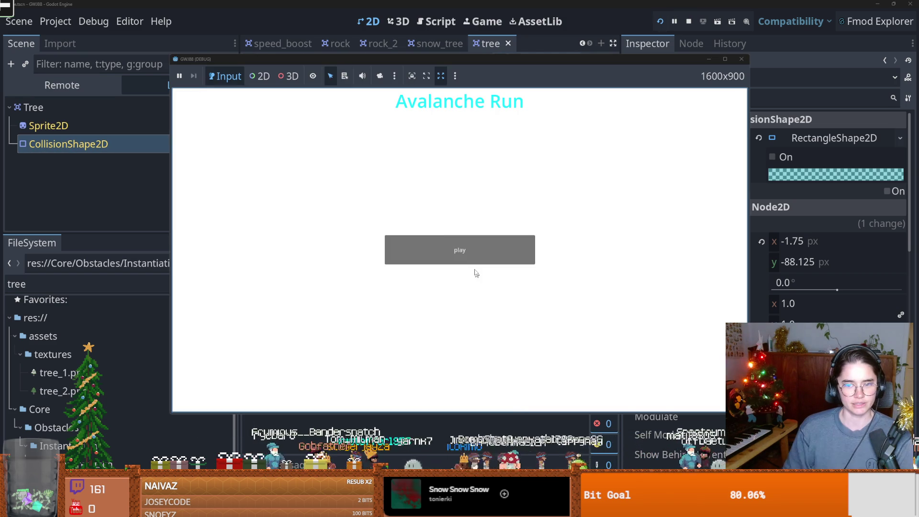
# Step: Play a run of Avalanche Run from its title screen, then stop the game with F8
pyautogui.click(468, 251)
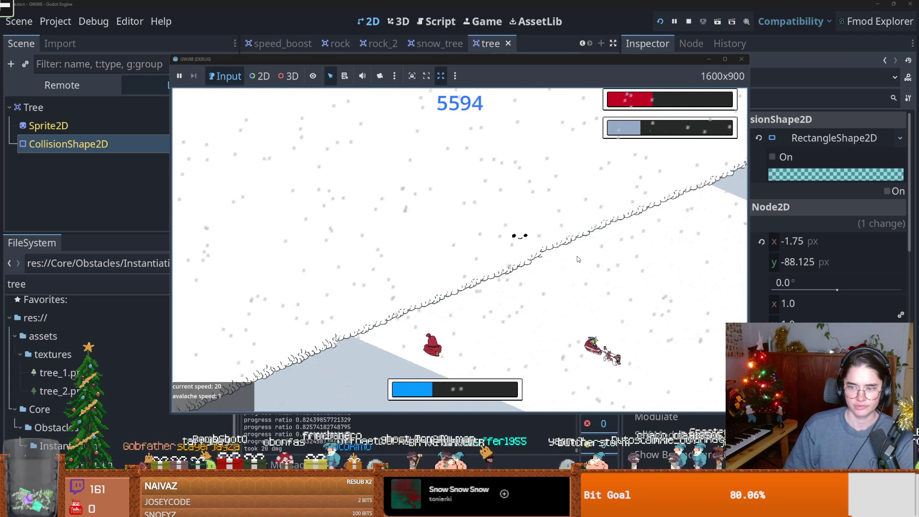
pyautogui.press('F8')
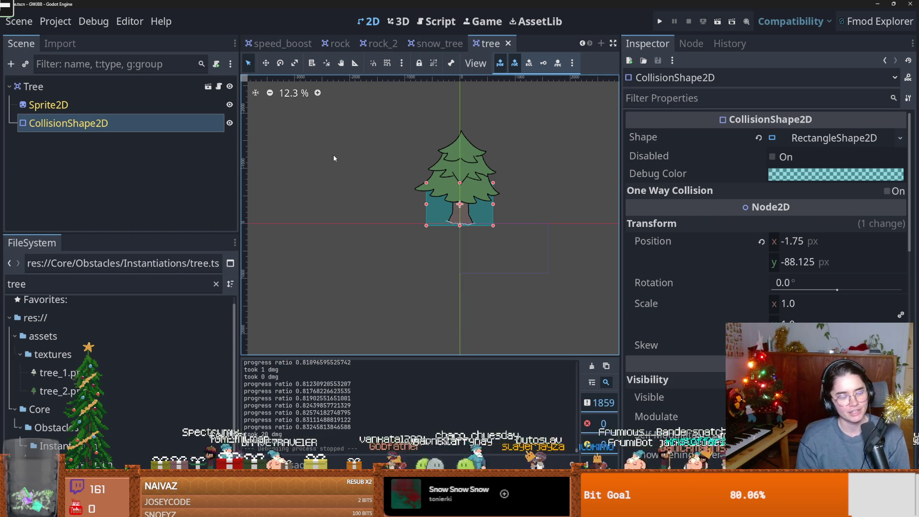
# Step: Inspect the tree's trunk collision rectangle, then switch to the browser showing the Twitch clip
pyautogui.hscroll(3, 334, 158)
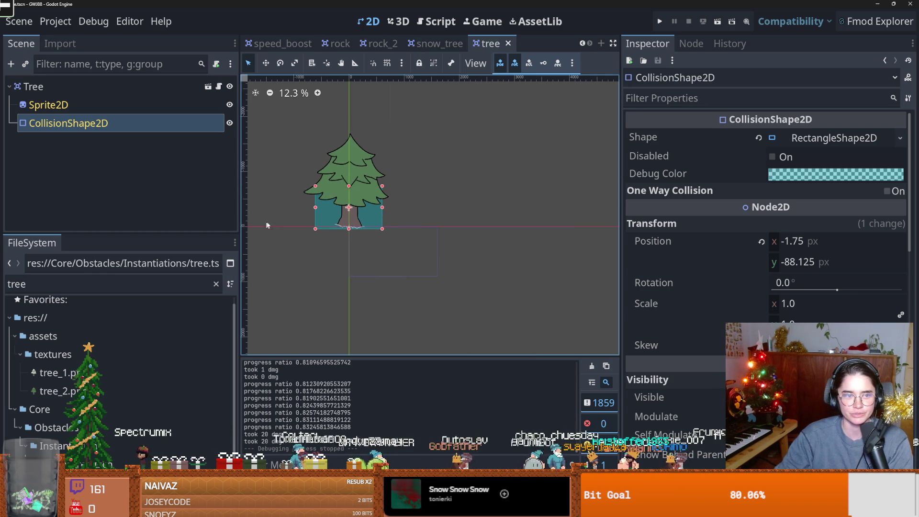
pyautogui.scroll(1, 358, 211)
pyautogui.scroll(1, 338, 217)
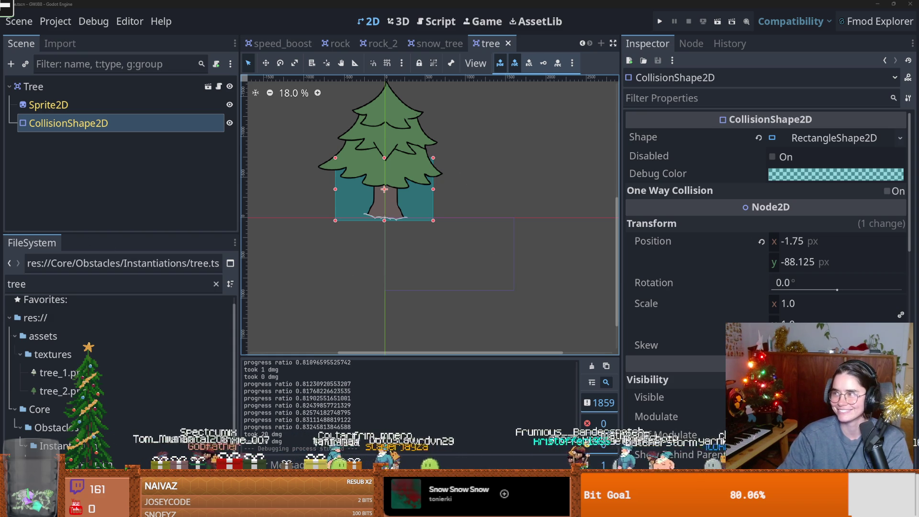
pyautogui.hotkey('alt', 'Tab')
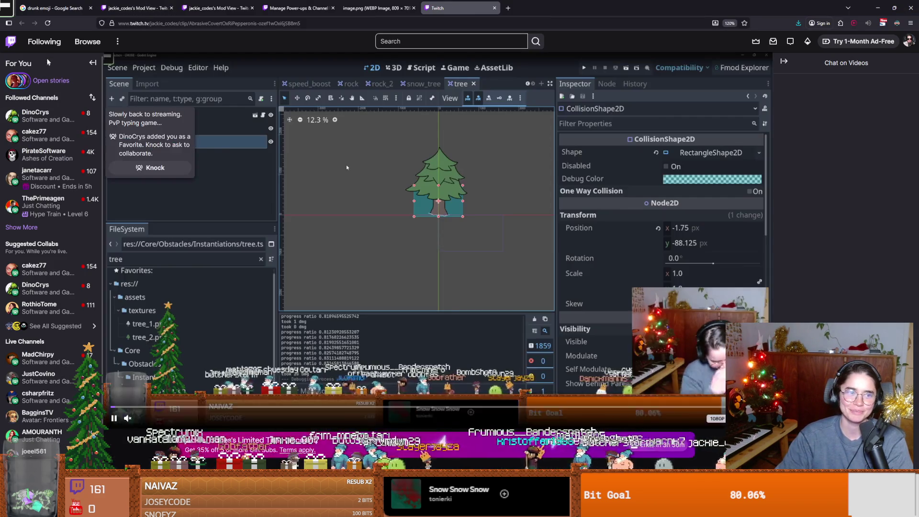
# Step: Watch the Twitch clip to its end, return to Godot, and save the tree scene
pyautogui.scroll(3, 231, 276)
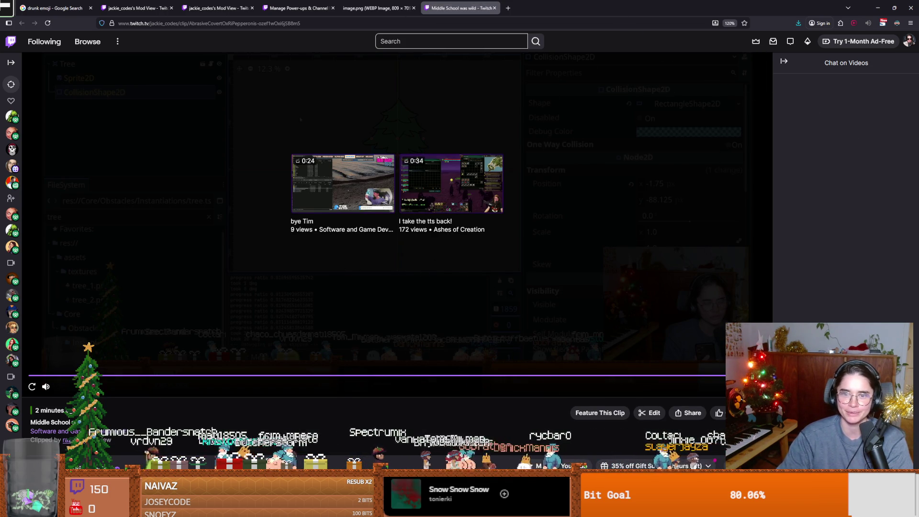
pyautogui.hotkey('alt', 'Tab')
pyautogui.hotkey('ctrl', 's')
pyautogui.scroll(3, 466, 296)
pyautogui.hotkey('ctrl', 's')
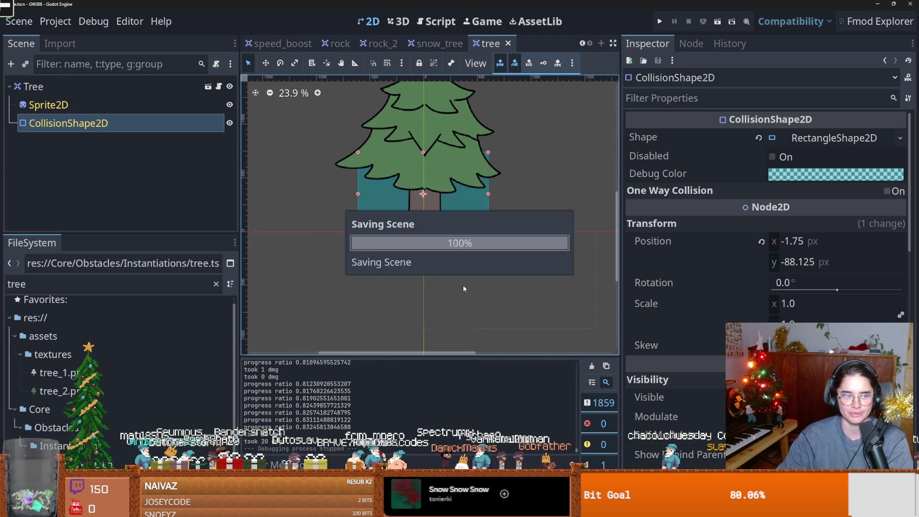
# Step: Enlarge the tree canvas view and clear the FileSystem search filter to show all files
pyautogui.moveTo(619, 108); pyautogui.dragTo(718, 107)
pyautogui.scroll(3, 302, 277)
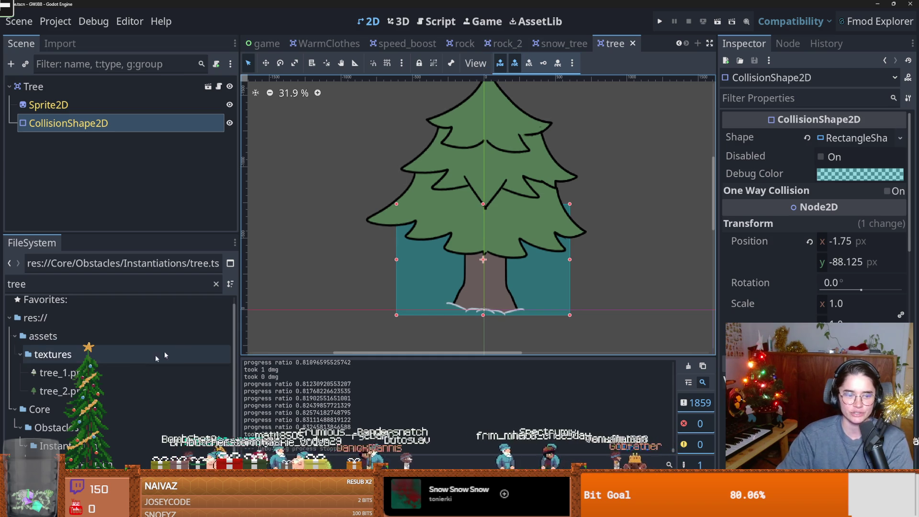
pyautogui.click(216, 284)
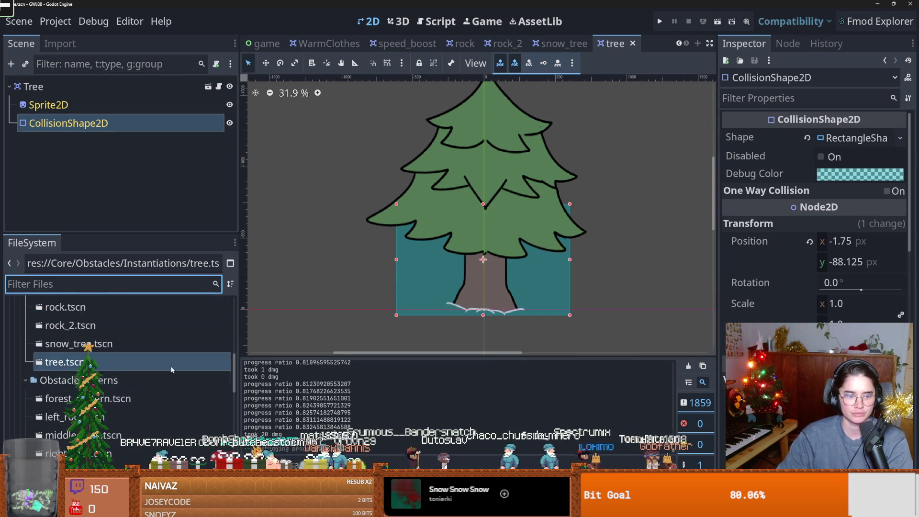
pyautogui.scroll(3, 120, 373)
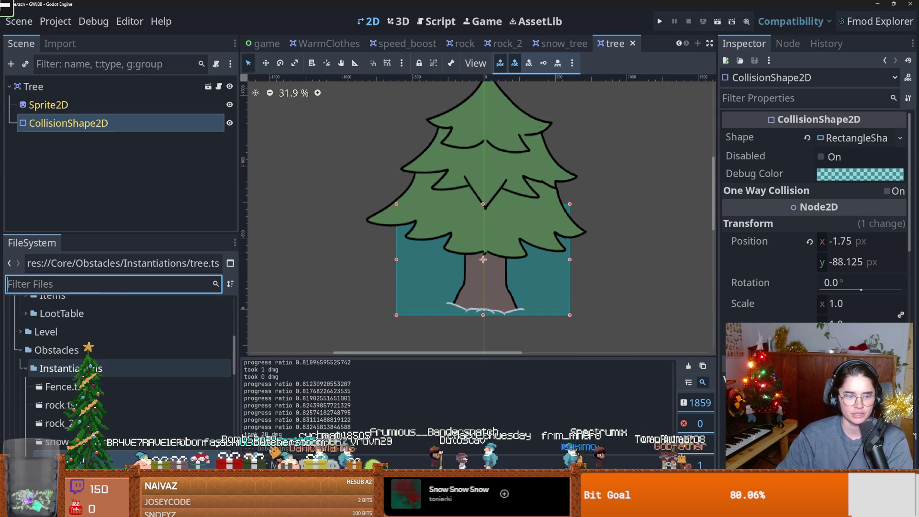
pyautogui.scroll(2, 33, 368)
# Step: Open BuffLootTable1.tres from the LootTable folder, review its SpeedBoost item, then return to level1
pyautogui.click(26, 359)
pyautogui.click(93, 374)
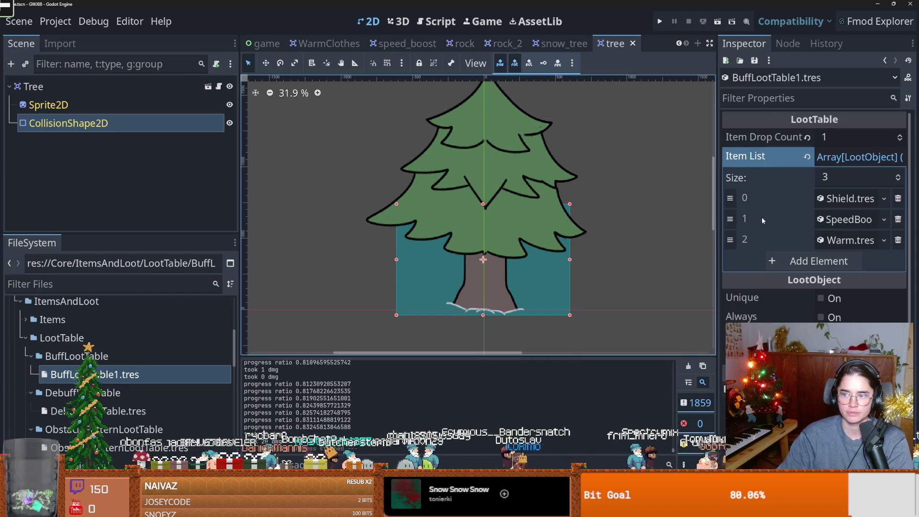
pyautogui.click(848, 221)
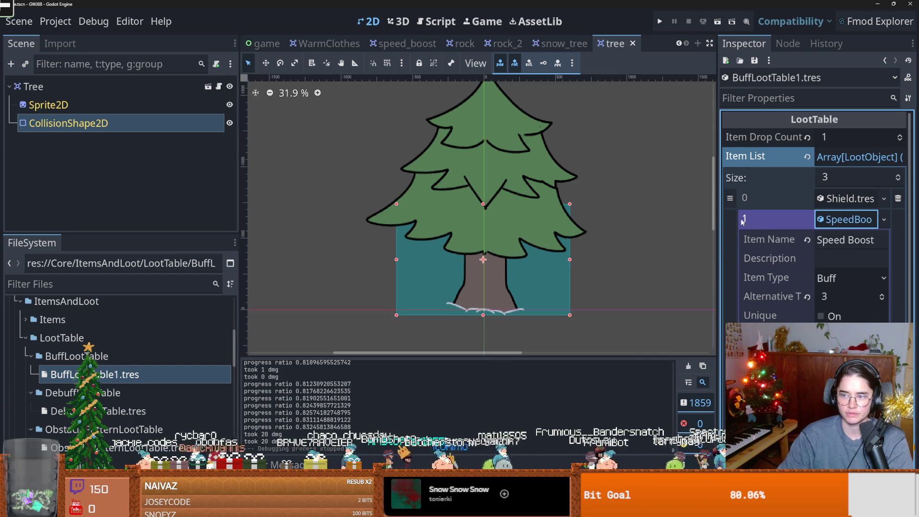
pyautogui.click(829, 221)
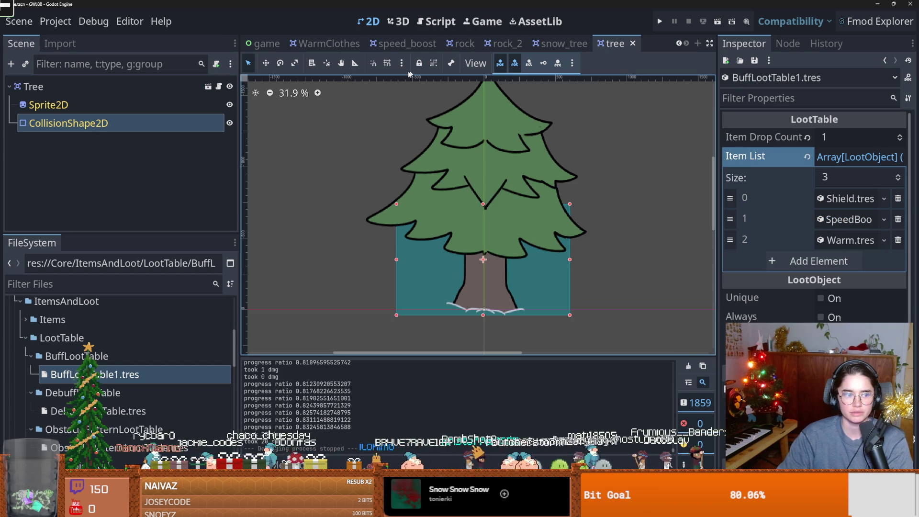
pyautogui.scroll(-3, 115, 368)
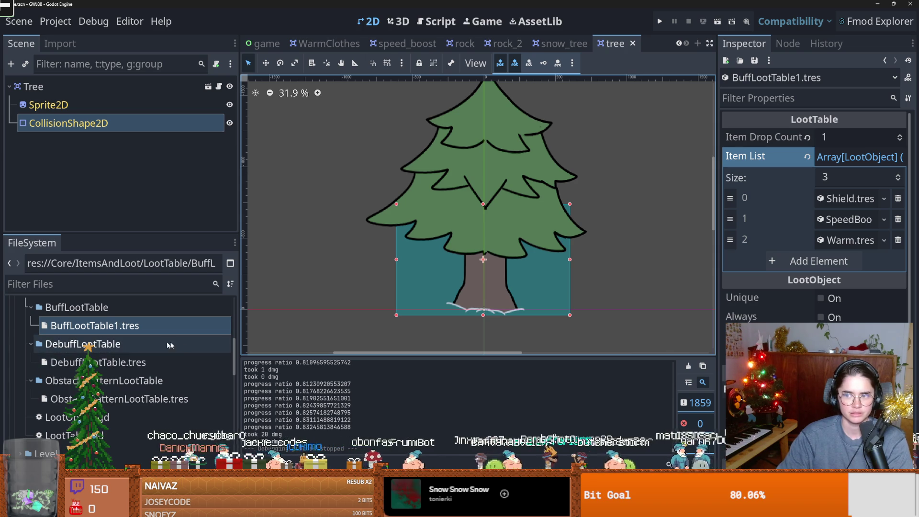
pyautogui.scroll(-1, 158, 352)
pyautogui.click(663, 24)
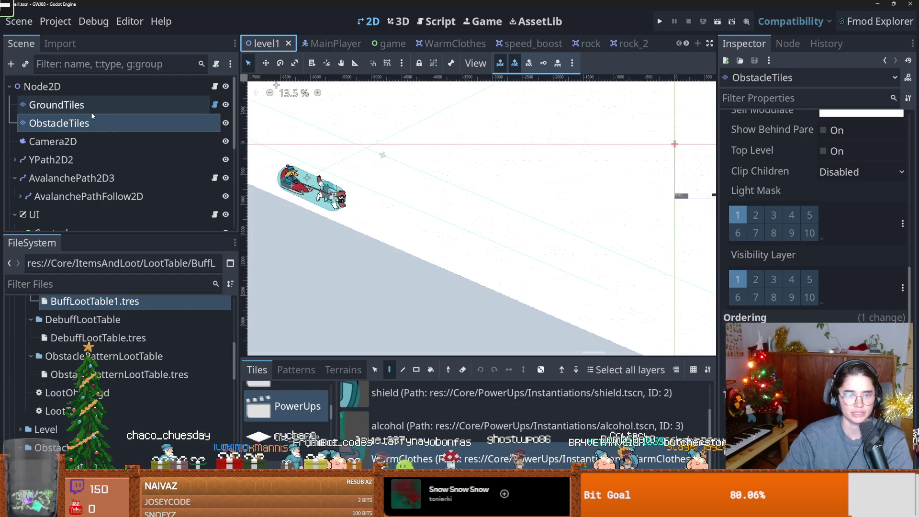
# Step: Delete the alcohol scene from the PowerUps tile collection and add a power-up scene file
pyautogui.click(397, 425)
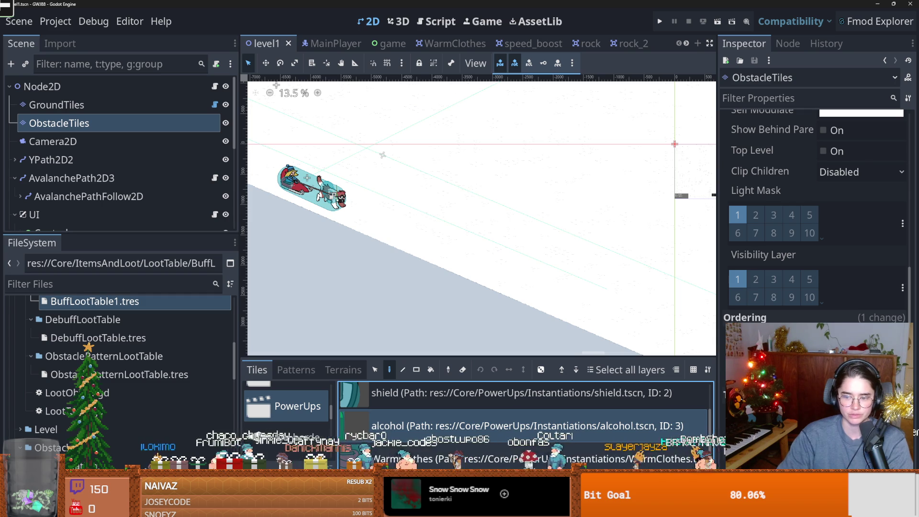
pyautogui.scroll(-1, 503, 387)
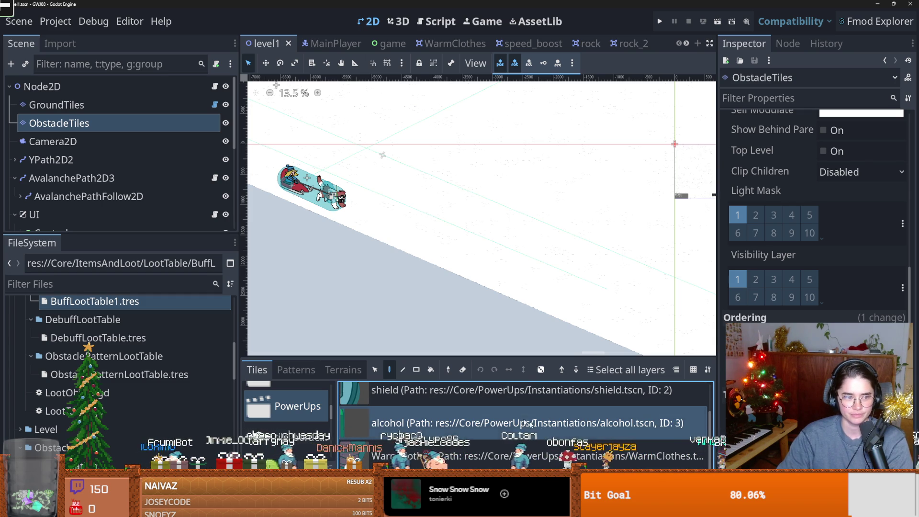
pyautogui.doubleClick(558, 436)
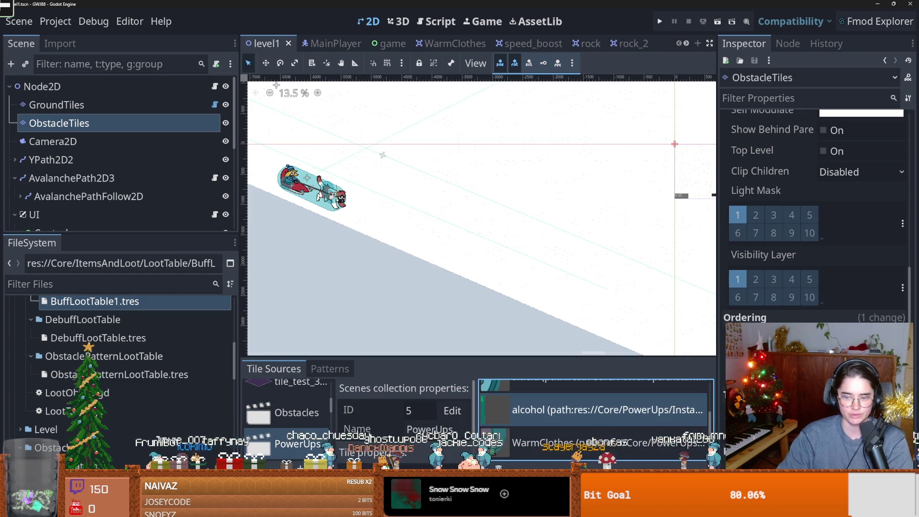
pyautogui.press('Delete')
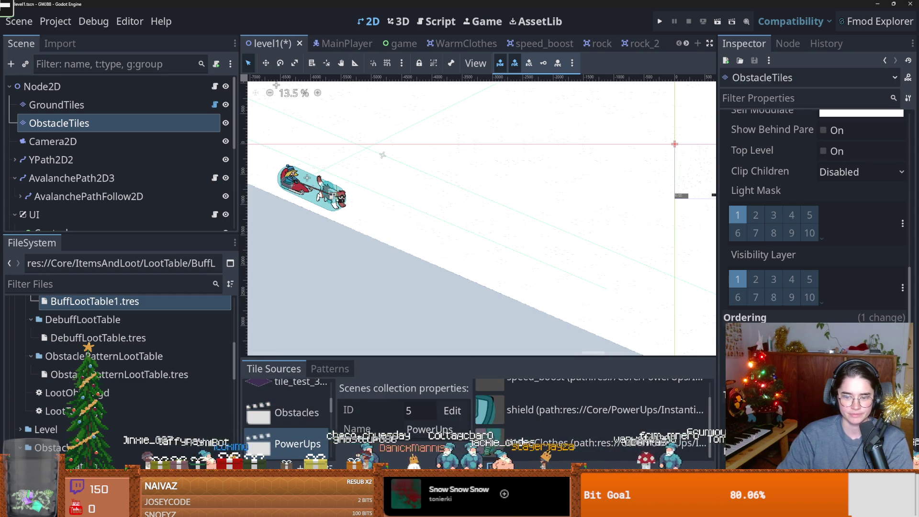
pyautogui.click(478, 465)
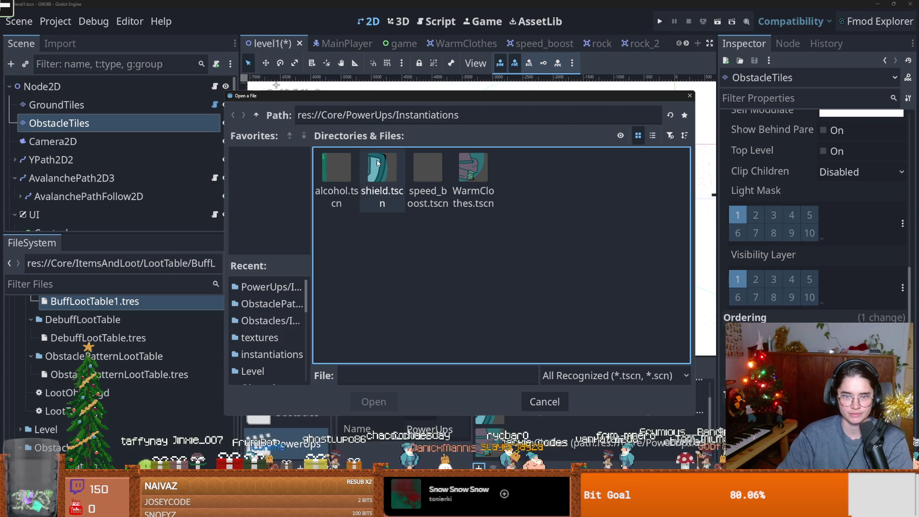
pyautogui.doubleClick(480, 205)
# Step: Save level1 with the speed_boost entry in the PowerUps collection
pyautogui.hotkey('ctrl', 's')
pyautogui.scroll(2, 570, 414)
pyautogui.click(555, 403)
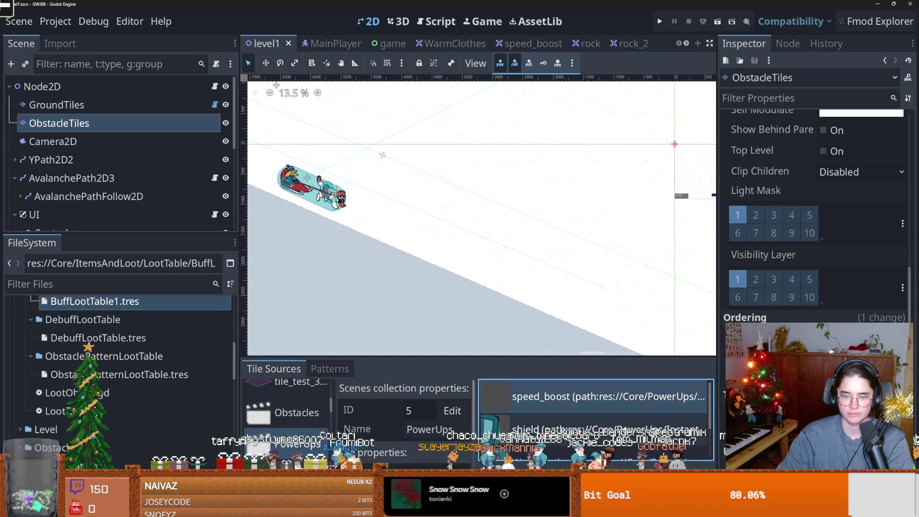
pyautogui.scroll(-2, 463, 439)
pyautogui.hotkey('ctrl', 's')
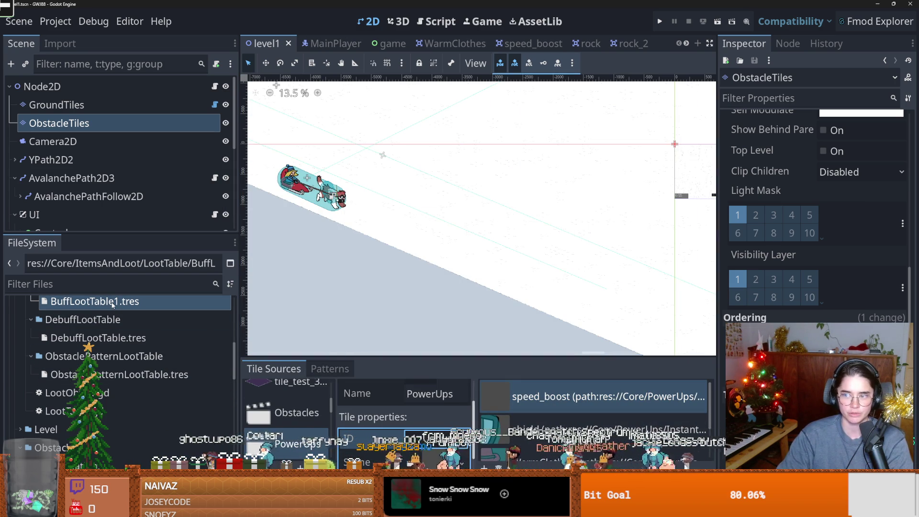
# Step: Open BuffLootTable1.tres in the Inspector and expand its SpeedBoost item
pyautogui.click(113, 303)
pyautogui.doubleClick(113, 304)
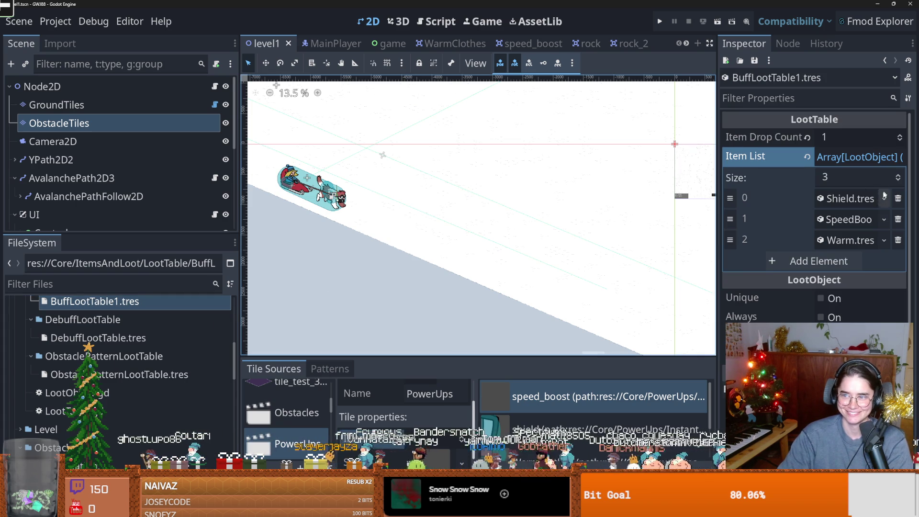
pyautogui.click(847, 219)
# Step: Set the SpeedBoost item's Alternative Tile to 1, test-run the game with F5, then stop it
pyautogui.doubleClick(882, 300)
pyautogui.press('F5')
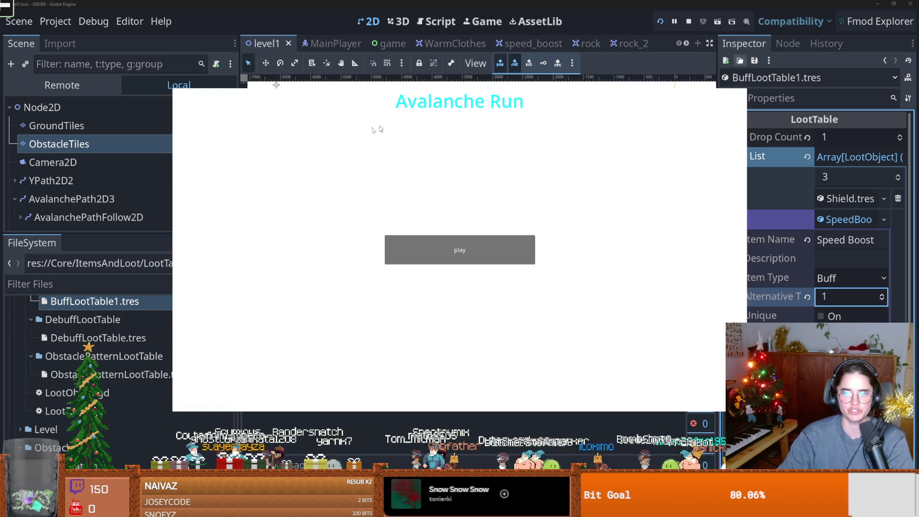
pyautogui.click(741, 59)
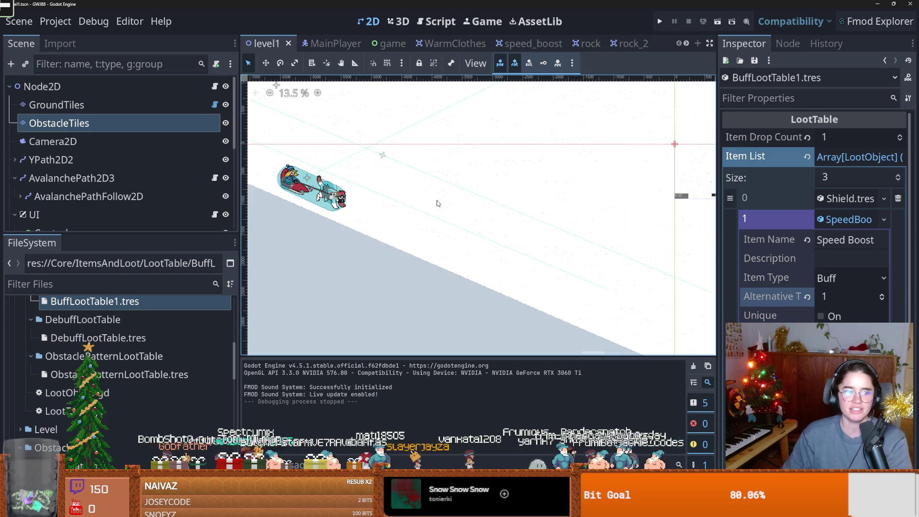
# Step: Zoom and pan across the level slope, save level1.tscn, and run the game to test it
pyautogui.scroll(-3, 425, 202)
pyautogui.moveTo(407, 210); pyautogui.dragTo(374, 224)
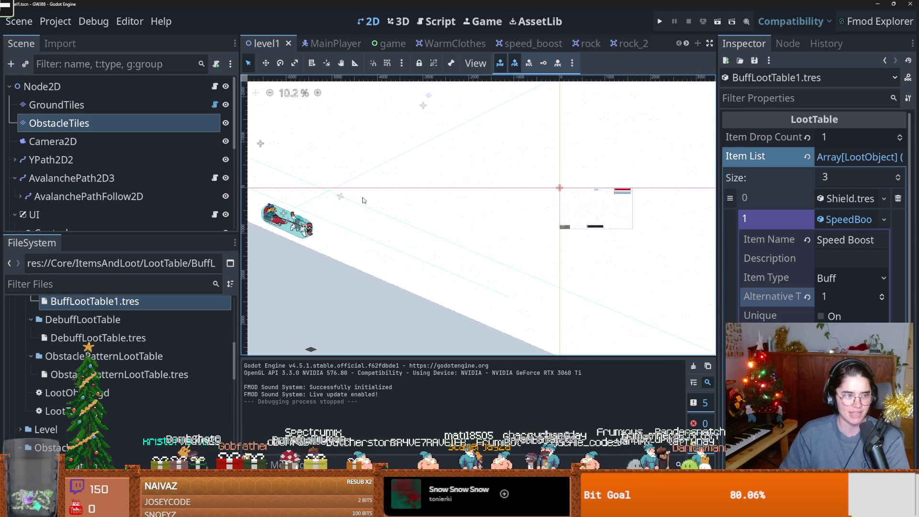
pyautogui.scroll(-3, 355, 213)
pyautogui.hotkey('ctrl', 's')
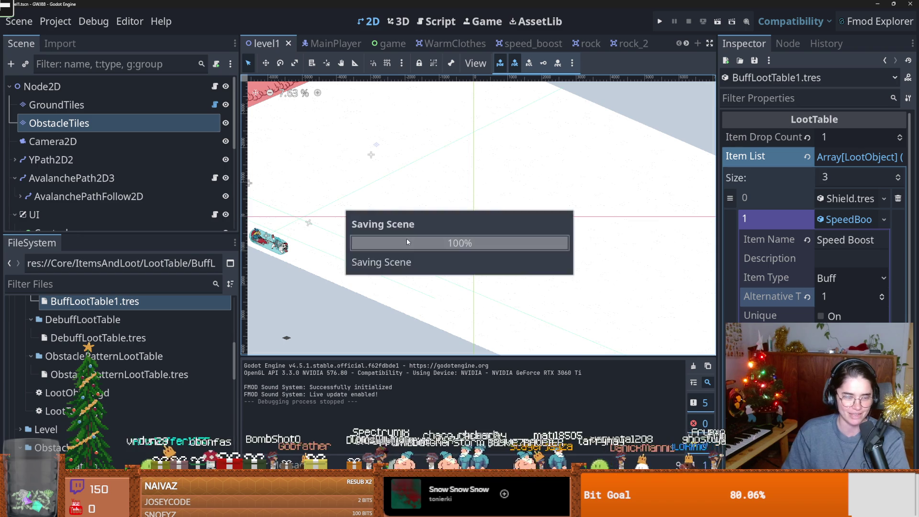
pyautogui.scroll(1, 406, 230)
pyautogui.moveTo(337, 217); pyautogui.dragTo(380, 218)
pyautogui.hotkey('ctrl', 's')
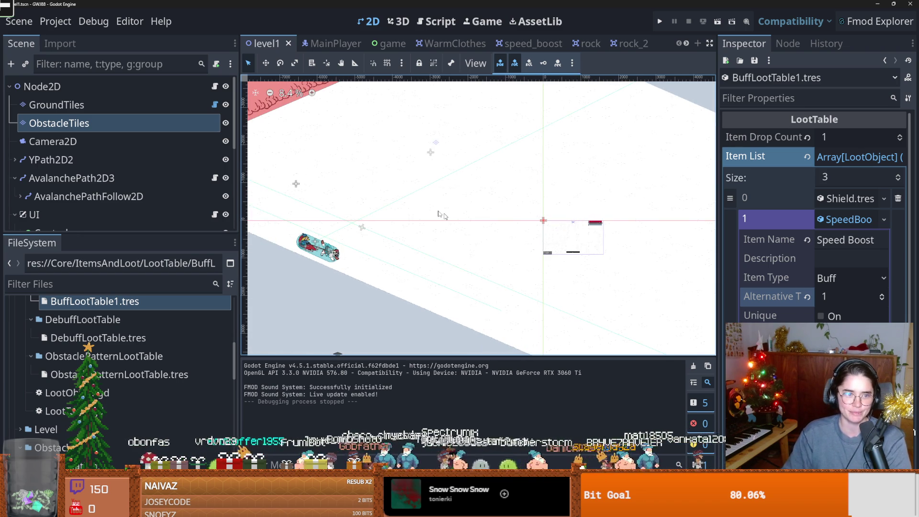
pyautogui.click(660, 21)
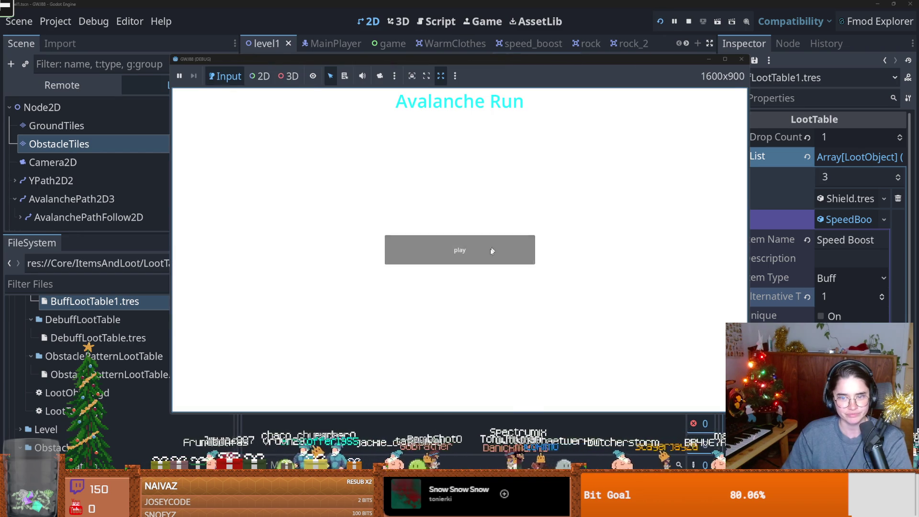
pyautogui.click(497, 246)
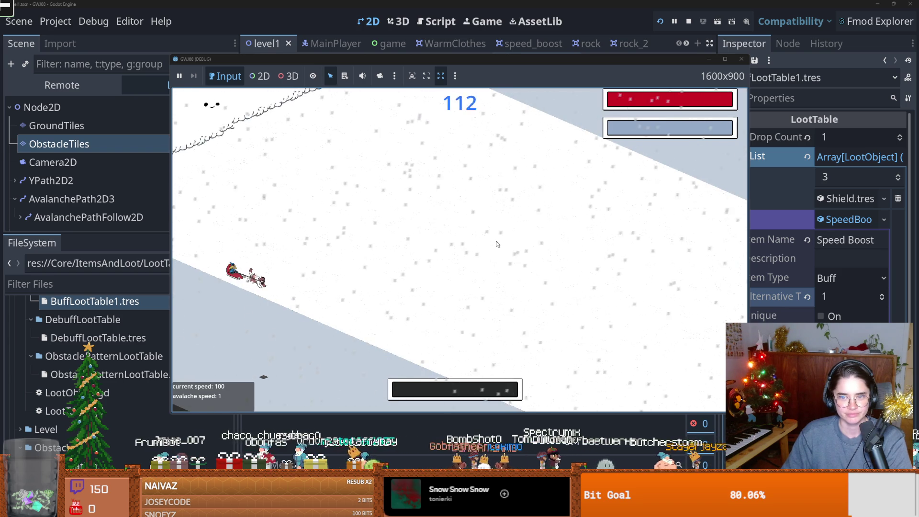
pyautogui.click(743, 61)
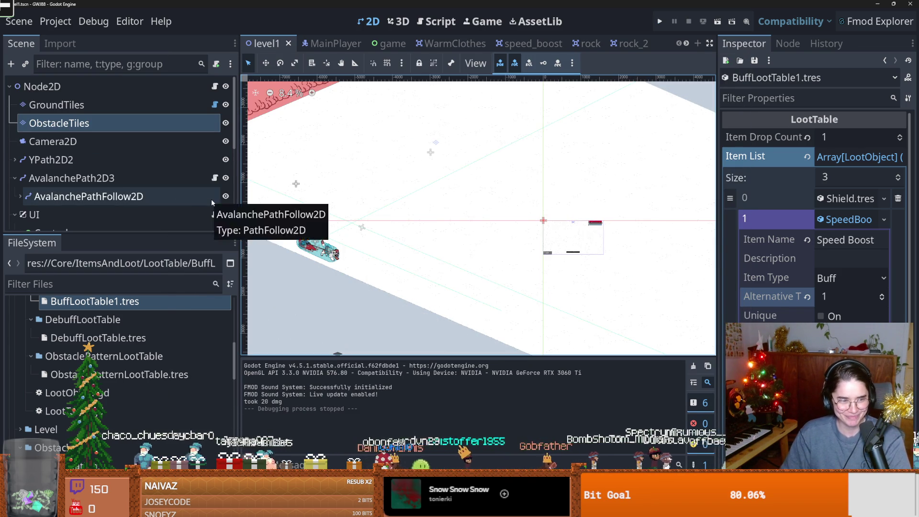
# Step: Select the SnowShader node and scroll the widened Inspector to its ShaderMaterial Shader Parameters
pyautogui.scroll(-5, 94, 196)
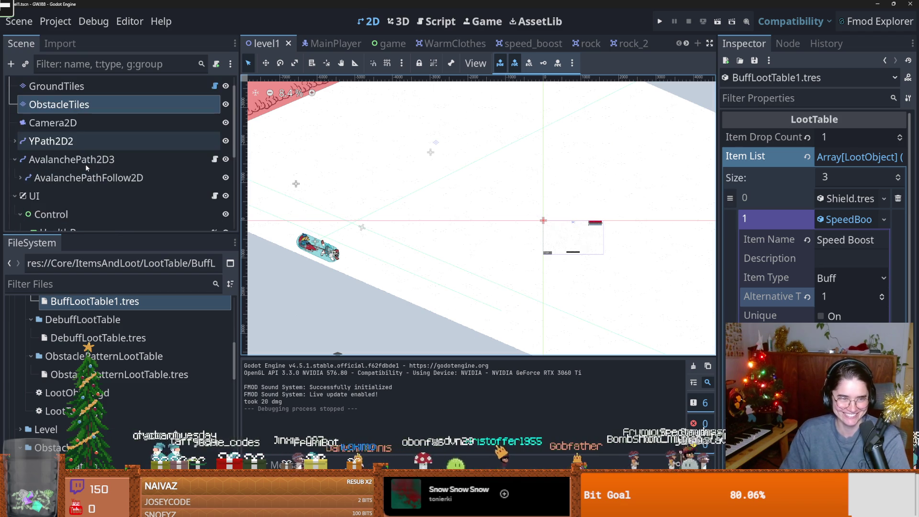
pyautogui.scroll(1, 94, 182)
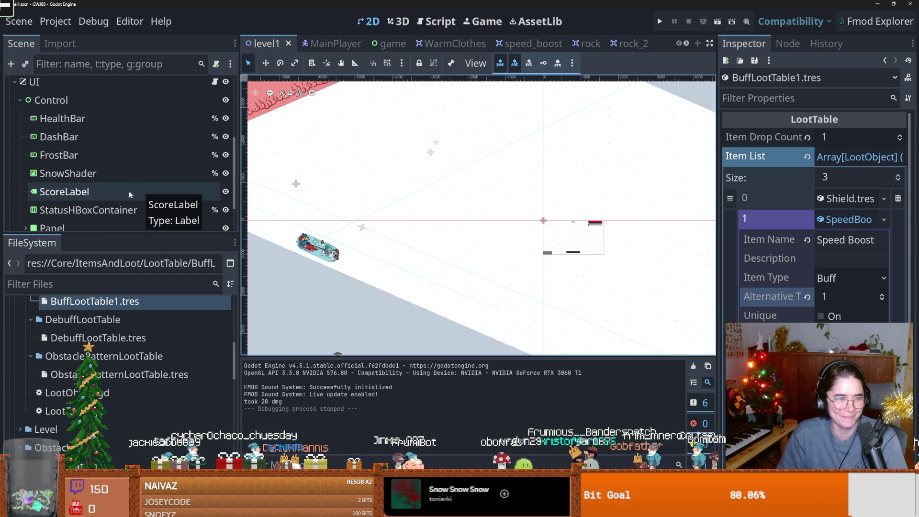
pyautogui.click(95, 208)
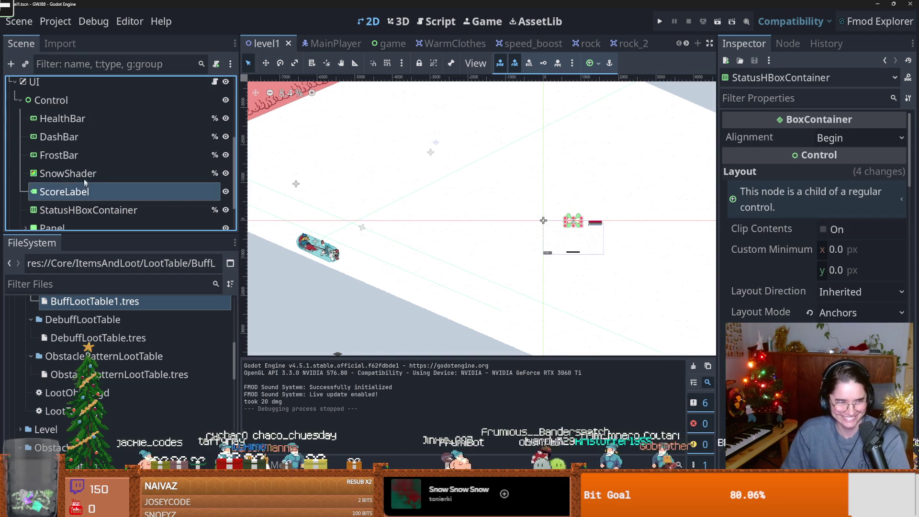
pyautogui.click(72, 173)
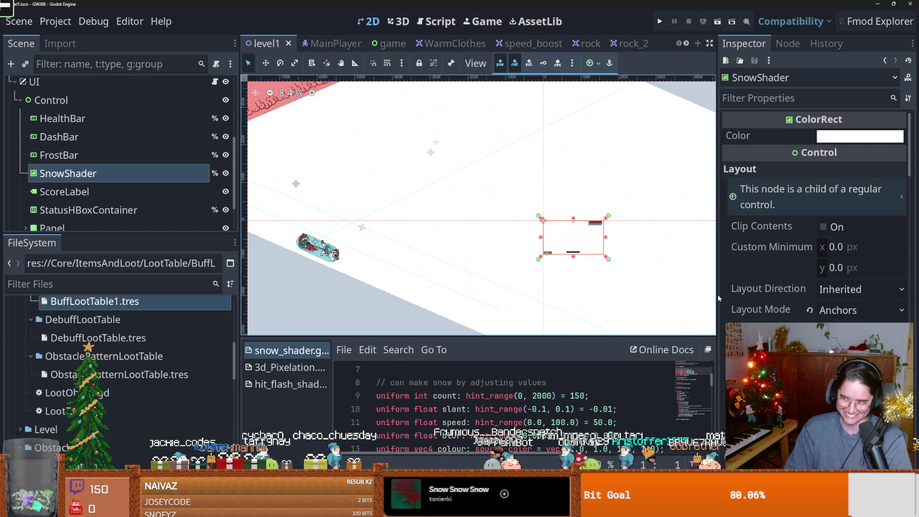
pyautogui.scroll(-2, 716, 300)
pyautogui.moveTo(716, 296); pyautogui.dragTo(609, 294)
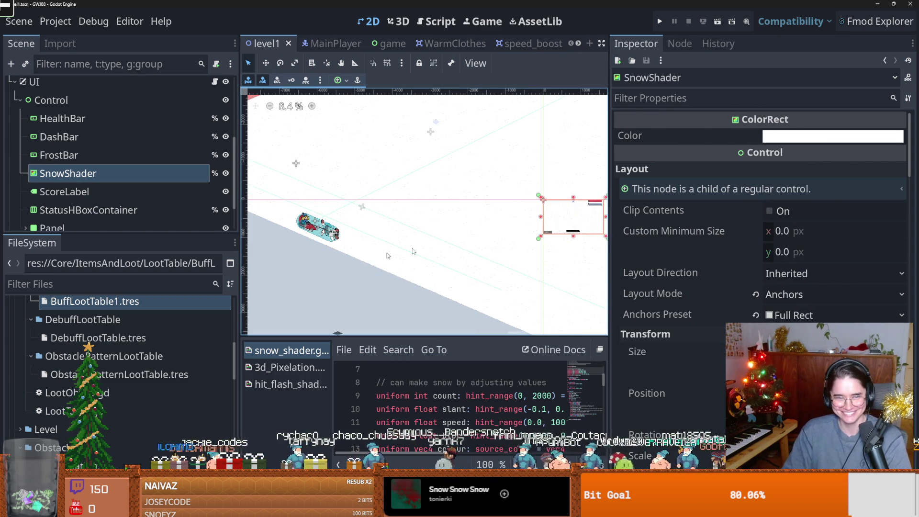
pyautogui.scroll(3, 601, 211)
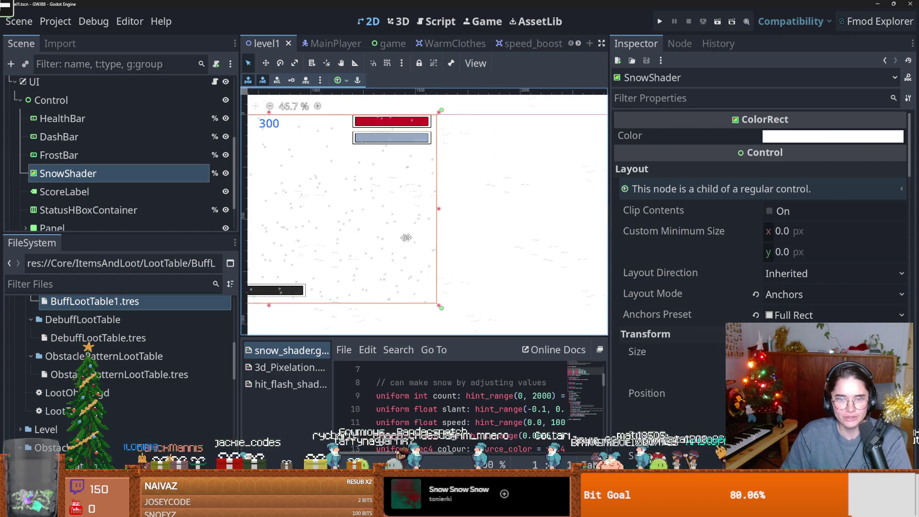
pyautogui.hscroll(-4, 525, 224)
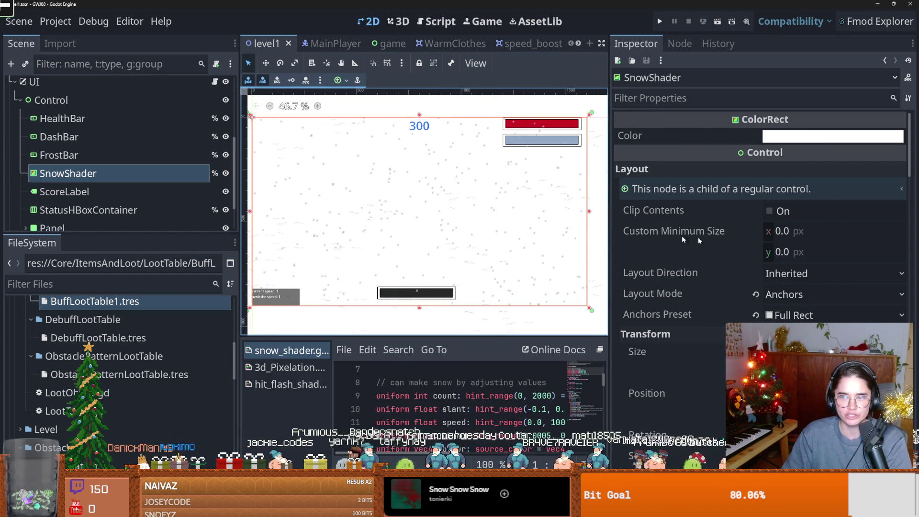
pyautogui.scroll(-15, 761, 239)
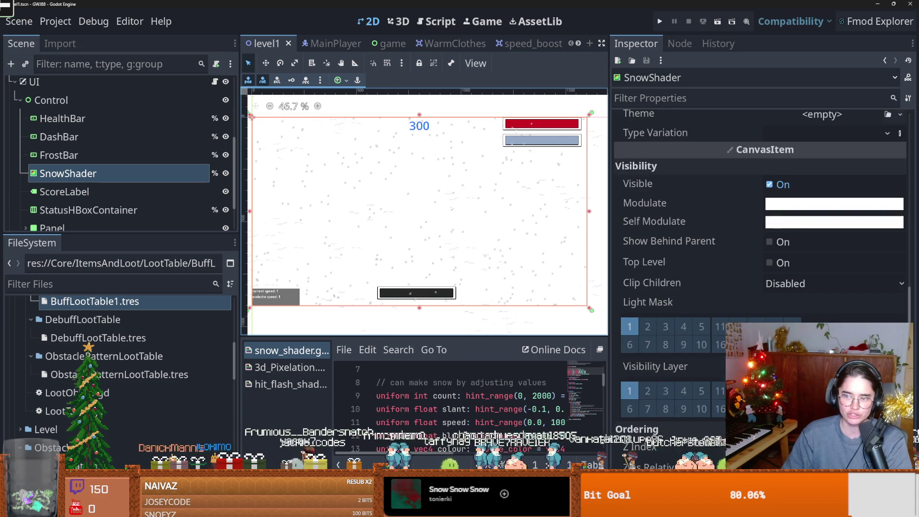
pyautogui.scroll(-7, 761, 239)
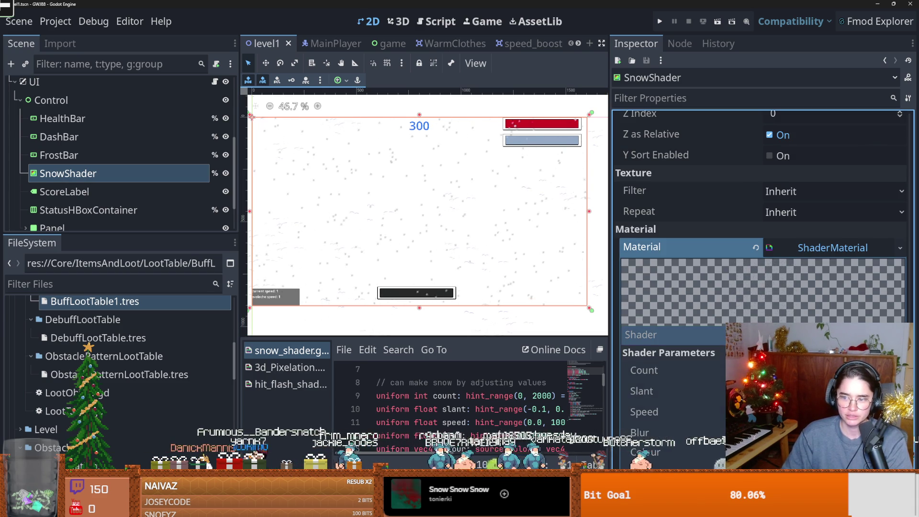
pyautogui.scroll(-2, 761, 240)
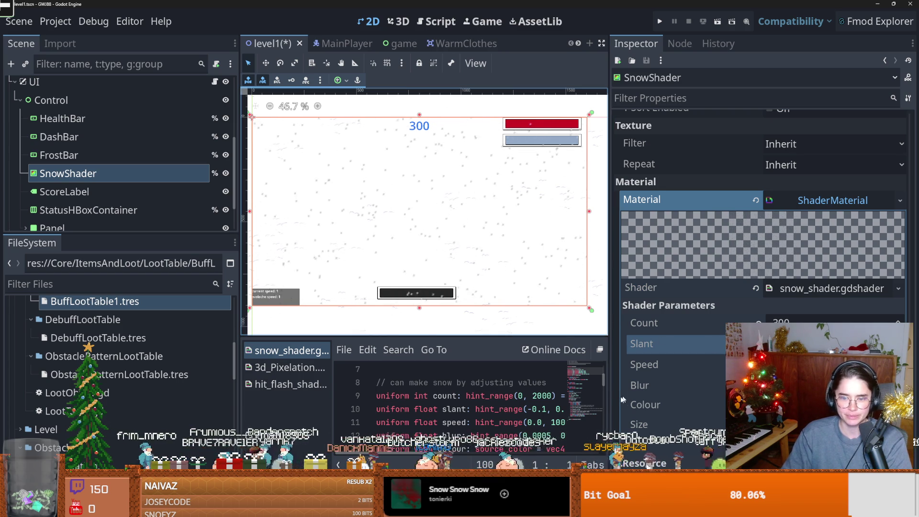
# Step: Change the slant hint_range upper limit to 0.4 in snow_shader.gdshader and save
pyautogui.moveTo(609, 401); pyautogui.dragTo(745, 397)
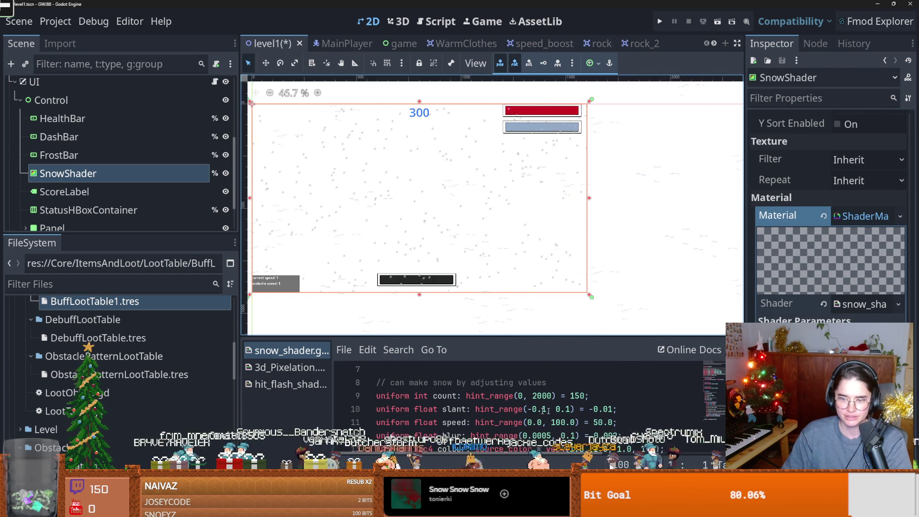
pyautogui.click(571, 409)
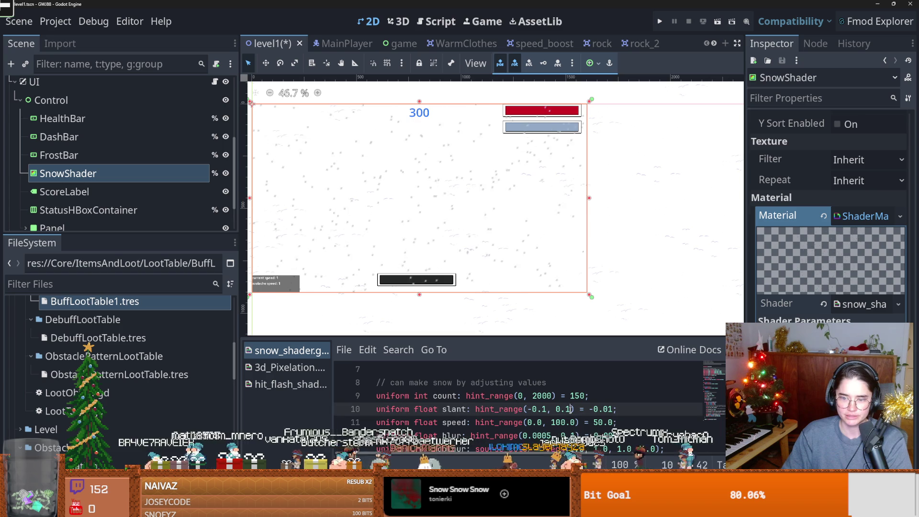
pyautogui.write('4')
pyautogui.hotkey('ctrl', 's')
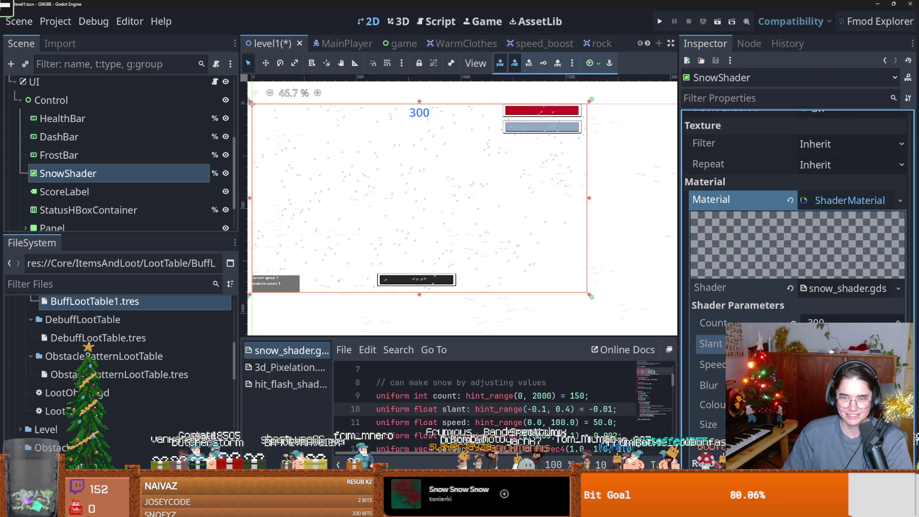
# Step: Enlarge the SnowShader rectangle down and right, then frame the view on it
pyautogui.scroll(-2, 538, 303)
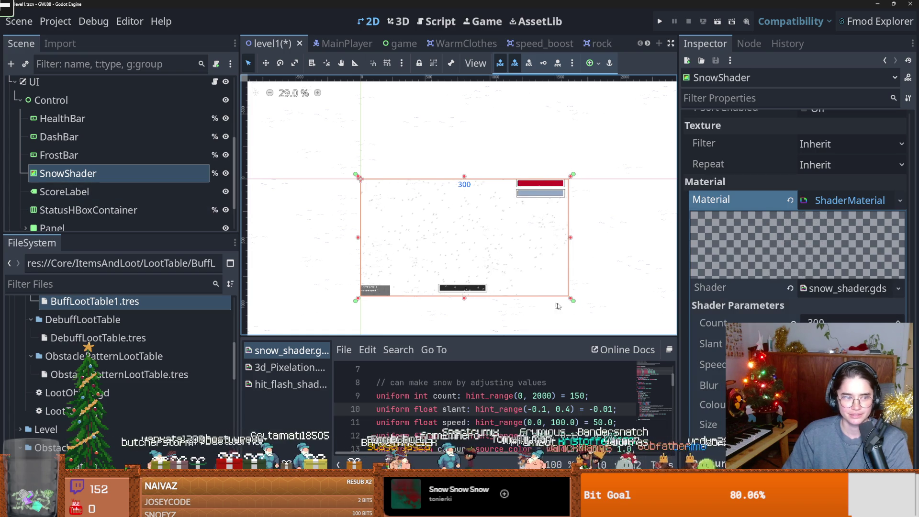
pyautogui.scroll(-1, 567, 272)
pyautogui.moveTo(567, 272); pyautogui.dragTo(573, 270)
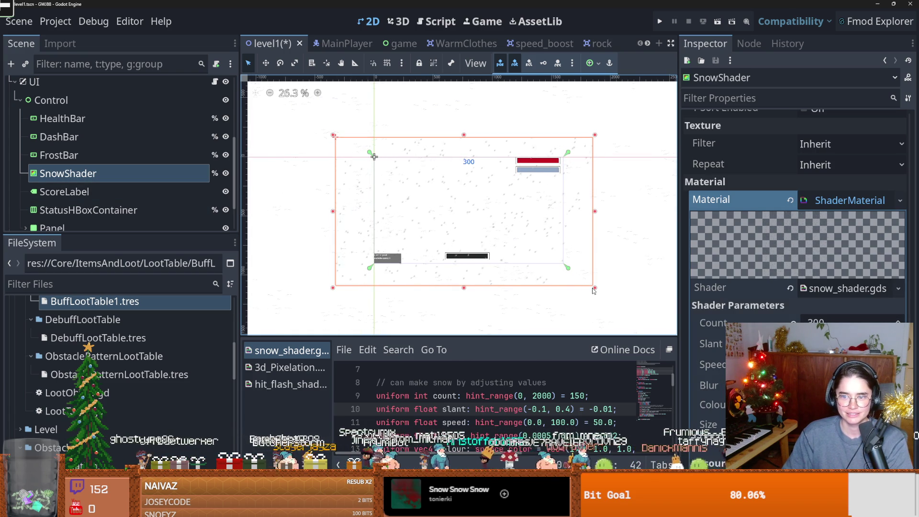
pyautogui.scroll(5, 466, 274)
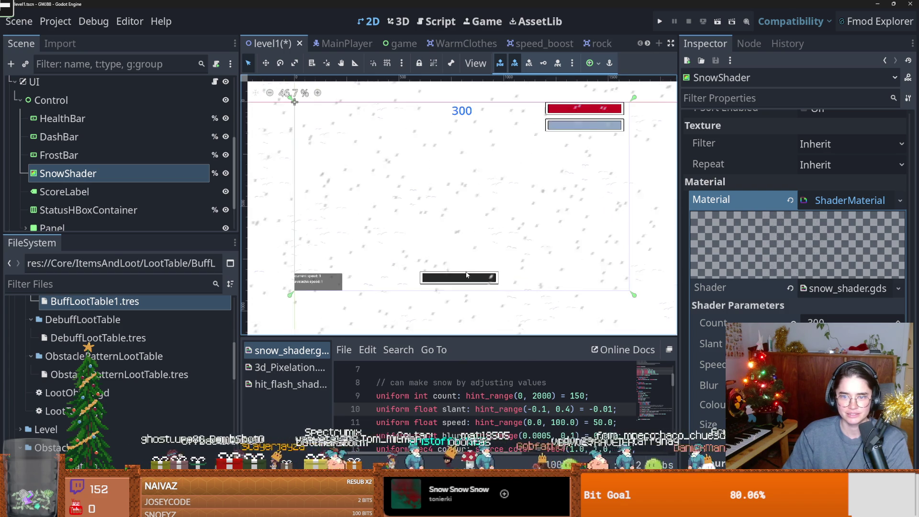
pyautogui.scroll(2, 466, 269)
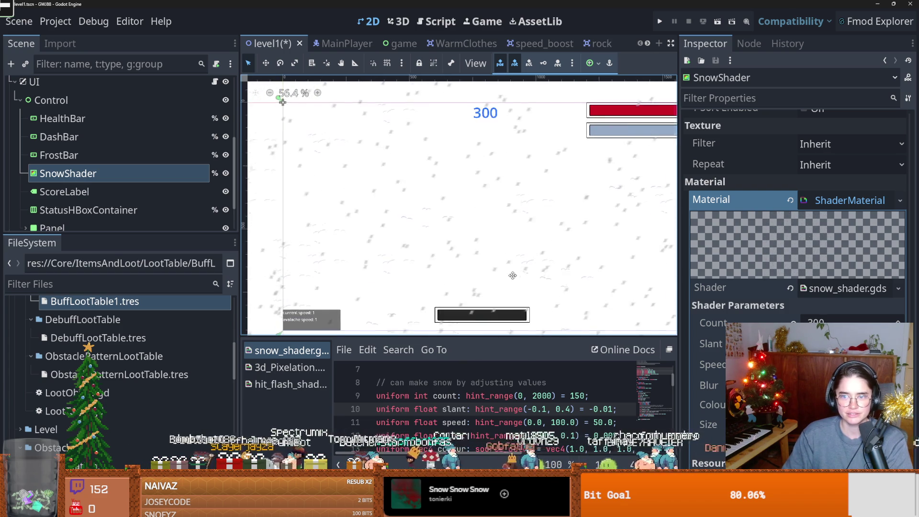
pyautogui.hscroll(2, 497, 269)
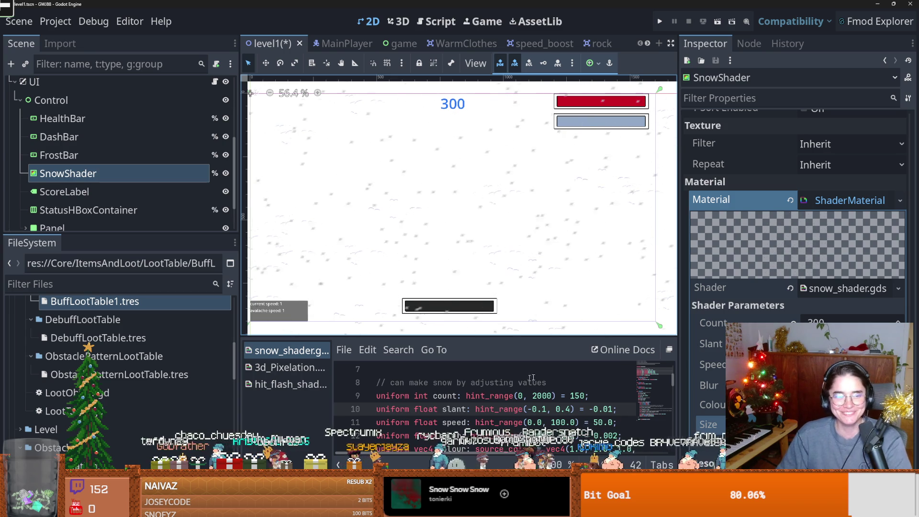
pyautogui.scroll(-5, 495, 300)
pyautogui.scroll(5, 476, 264)
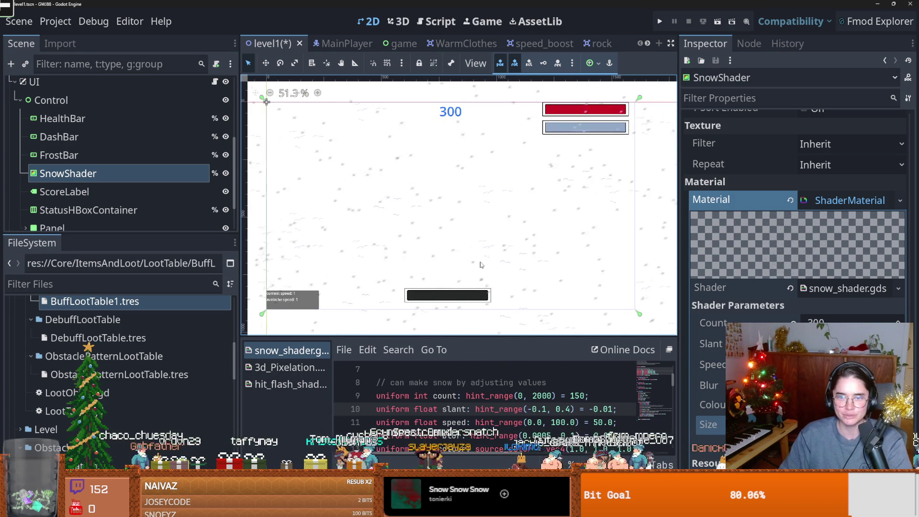
pyautogui.press('f')
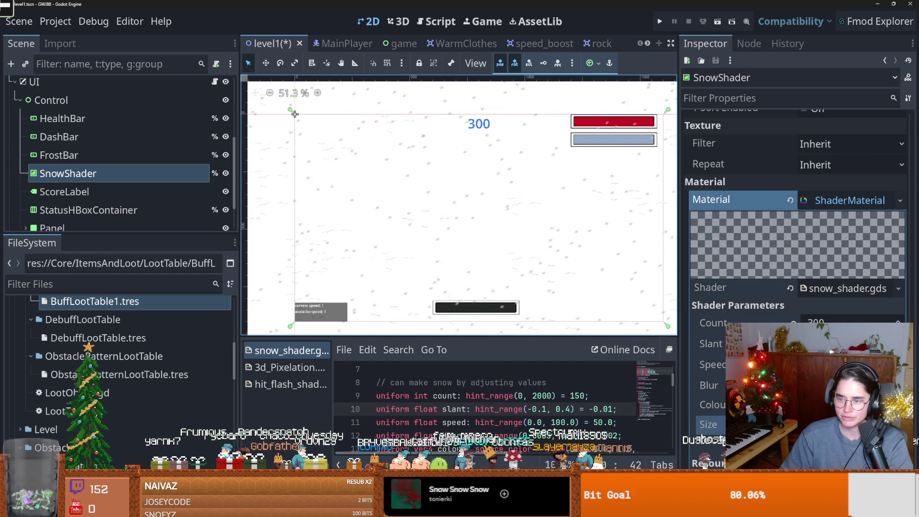
# Step: Check the Slant shader parameter, then bring up the avalanche path's script
pyautogui.click(711, 343)
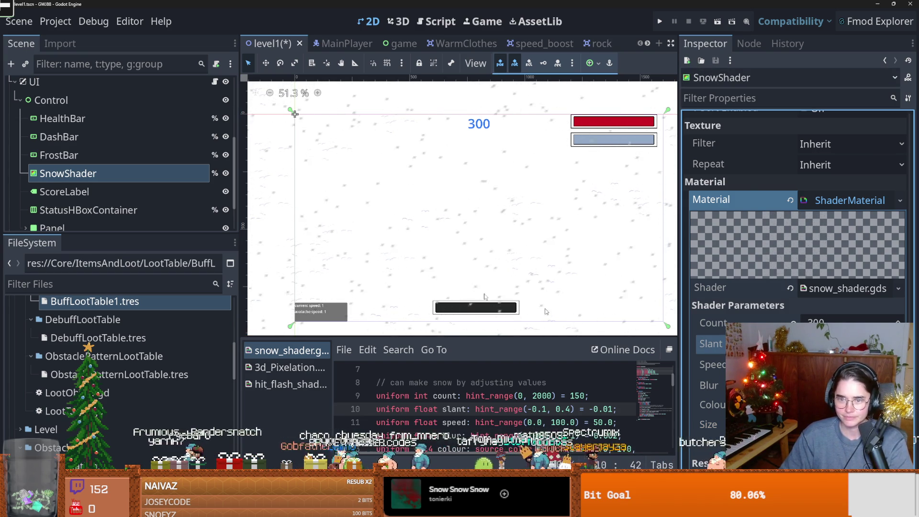
pyautogui.scroll(2, 148, 157)
pyautogui.scroll(3, 188, 124)
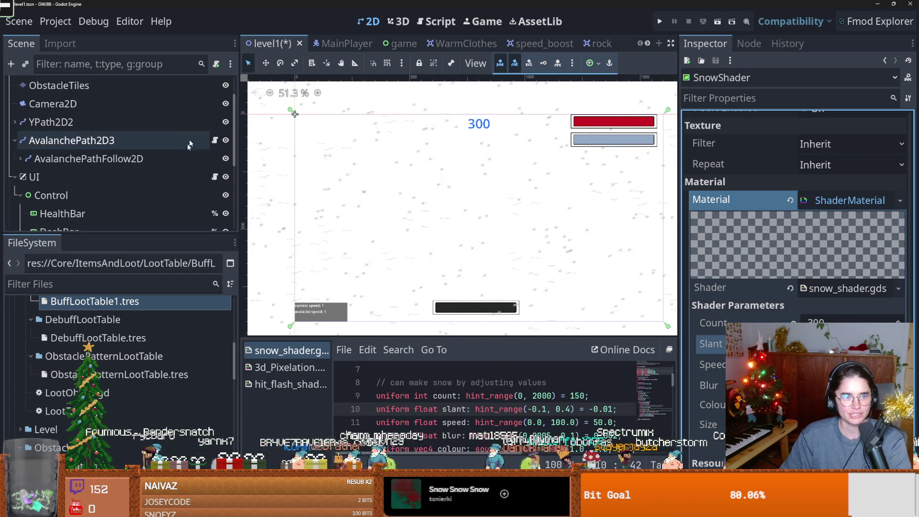
pyautogui.click(213, 139)
# Step: Change the less_snowy slant value from 0.062 to 0.183 and save avalanche.gd
pyautogui.scroll(-6, 503, 261)
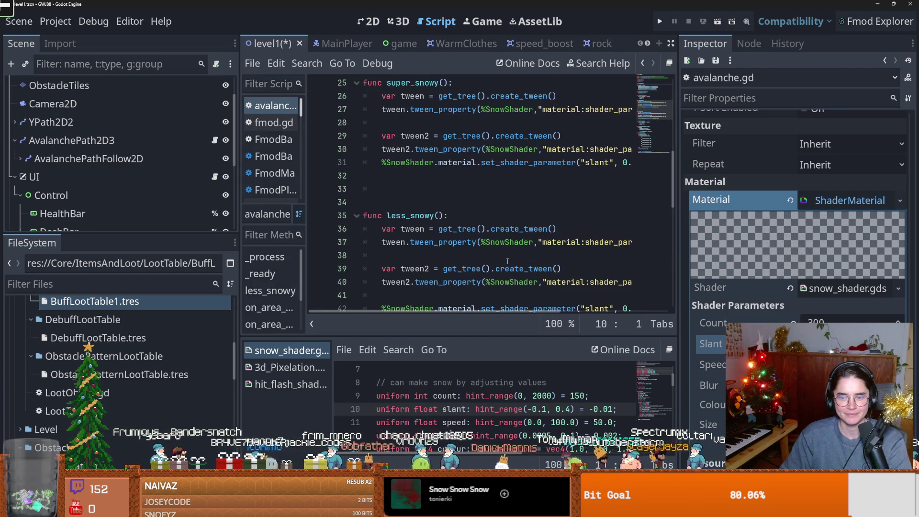
pyautogui.moveTo(677, 248); pyautogui.dragTo(780, 249)
pyautogui.scroll(-3, 555, 252)
pyautogui.scroll(2, 570, 250)
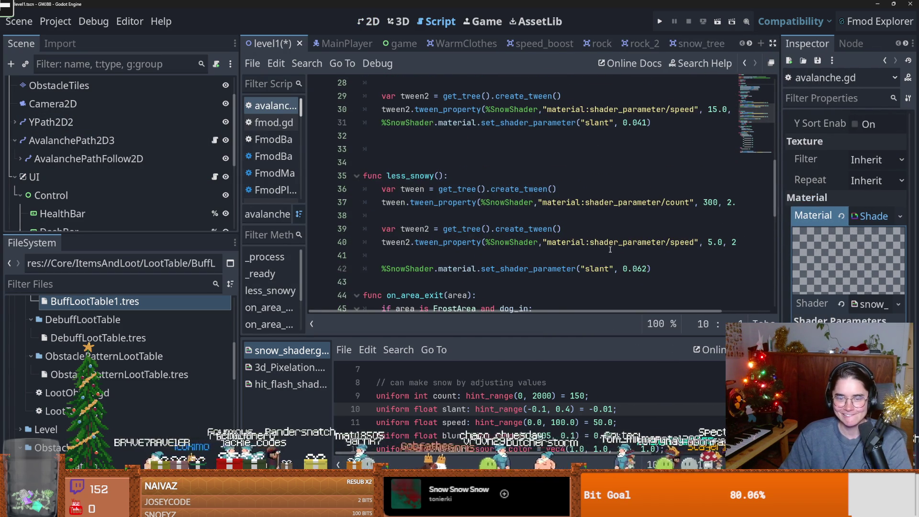
pyautogui.hscroll(2, 575, 252)
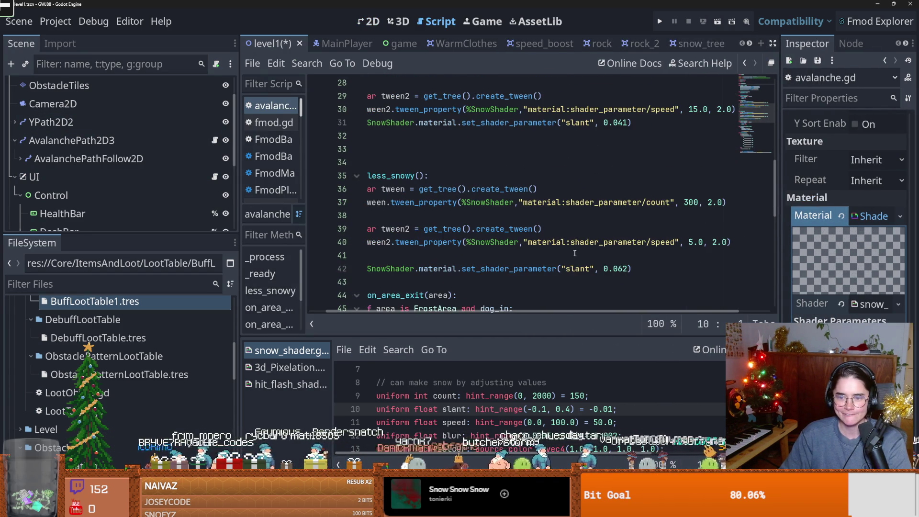
pyautogui.click(634, 268)
pyautogui.doubleClick(616, 268)
pyautogui.write('0.183')
pyautogui.hotkey('ctrl', 's')
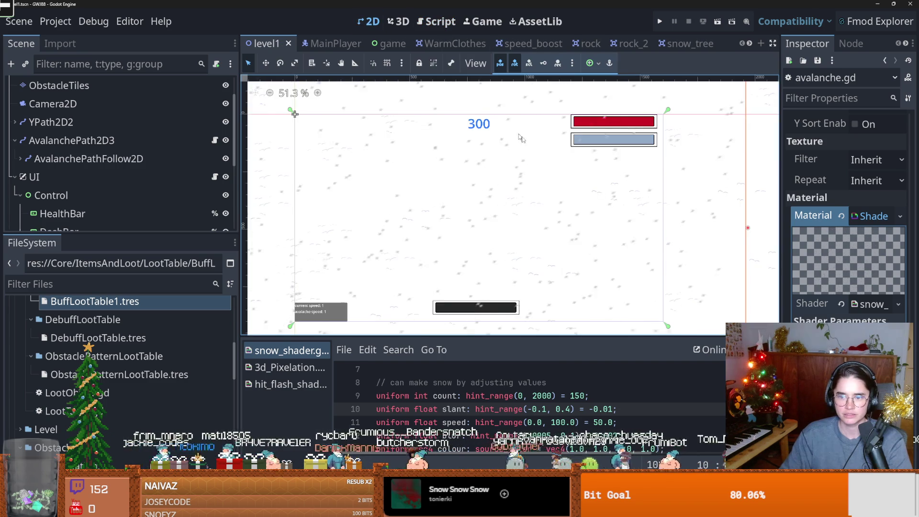
# Step: Change the super_snowy slant value from 0.041 to 0.183
pyautogui.click(214, 140)
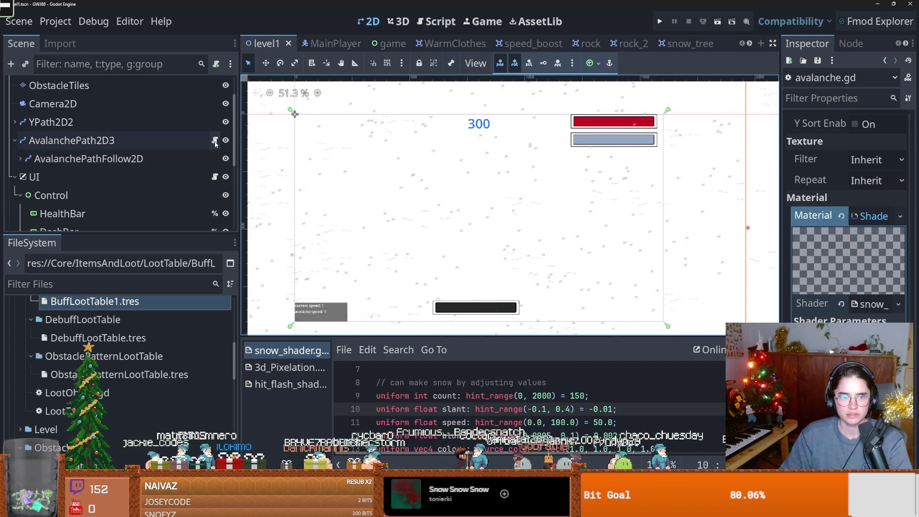
pyautogui.scroll(1, 581, 227)
pyautogui.doubleClick(615, 163)
pyautogui.moveTo(601, 163); pyautogui.dragTo(628, 163)
pyautogui.write('0.183')
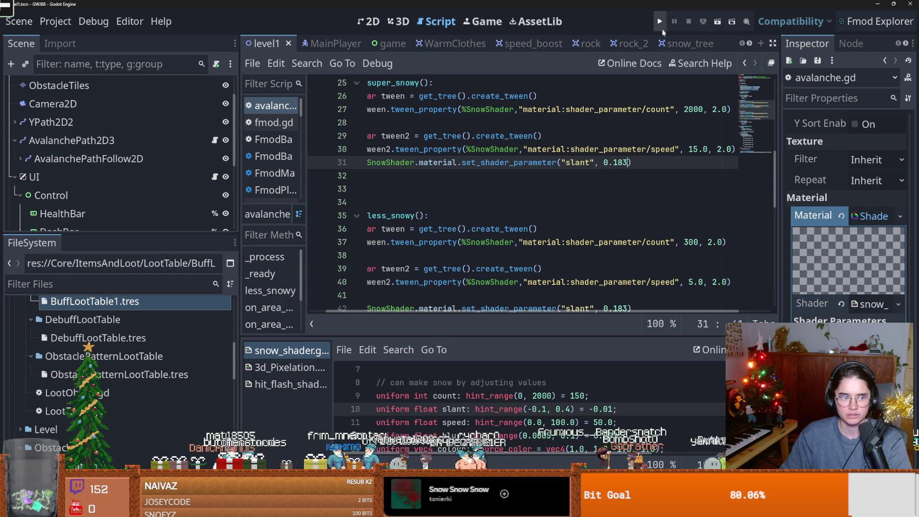
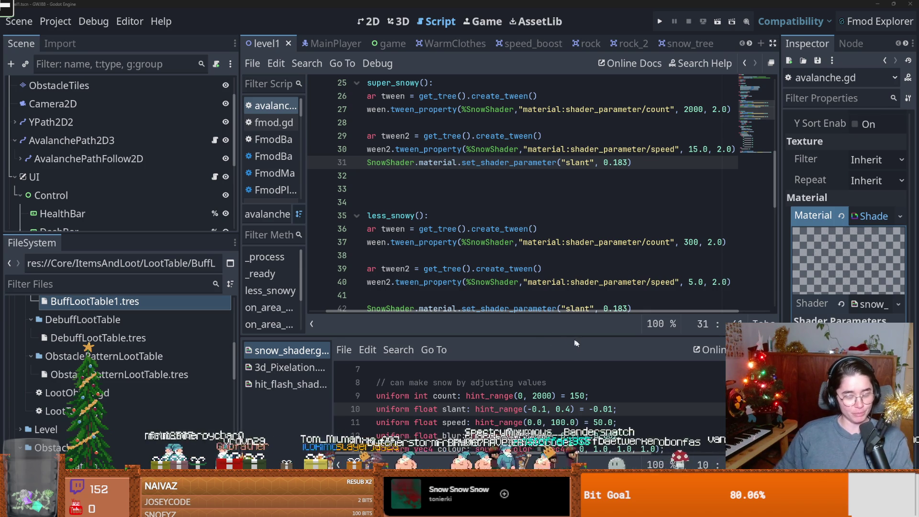
# Step: Save the scene and scroll over the super_snowy snow tween code
pyautogui.click(526, 202)
pyautogui.hotkey('ctrl', 's')
pyautogui.scroll(3, 430, 259)
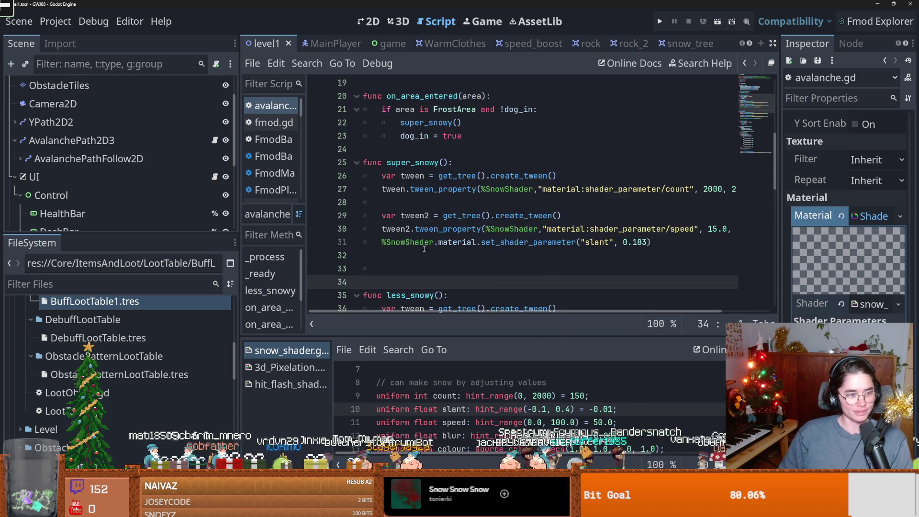
pyautogui.scroll(-3, 430, 259)
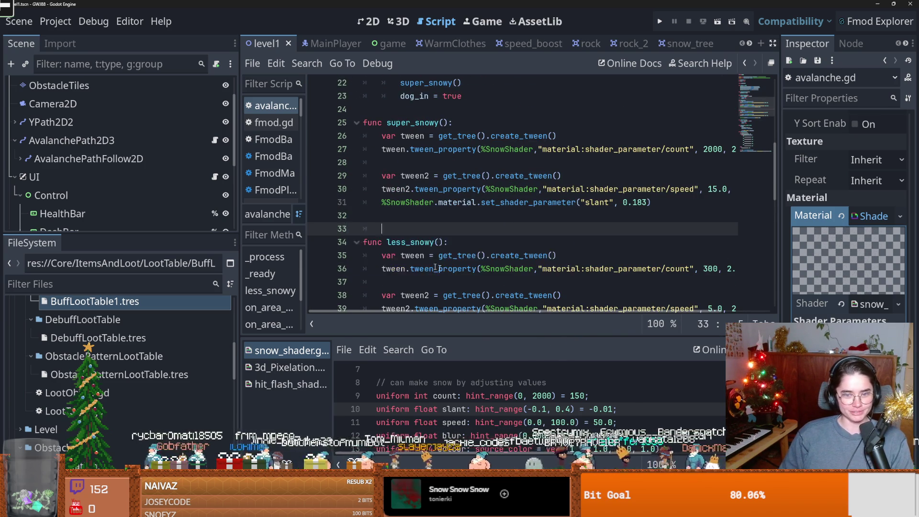
pyautogui.scroll(3, 444, 269)
pyautogui.scroll(-1, 444, 270)
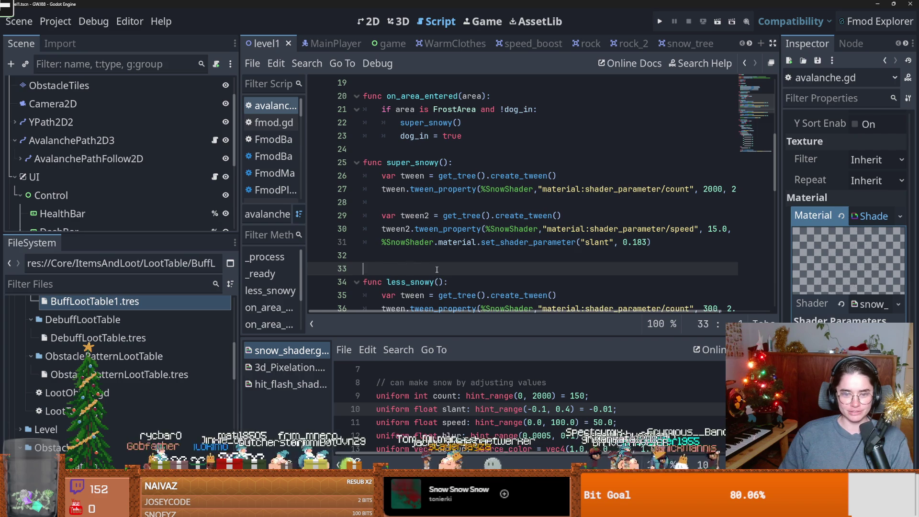
pyautogui.press('Up')
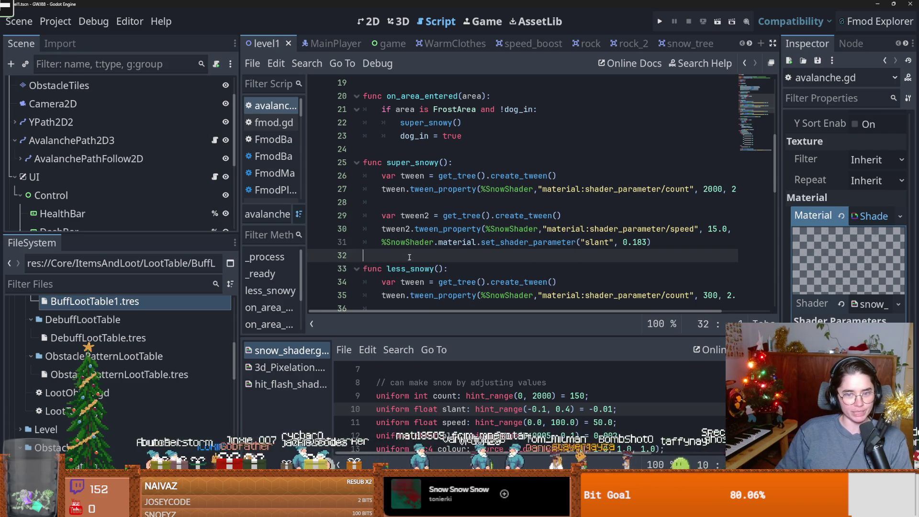
# Step: Check the declarations around lines 24–28 and save avalanche.gd again
pyautogui.click(402, 201)
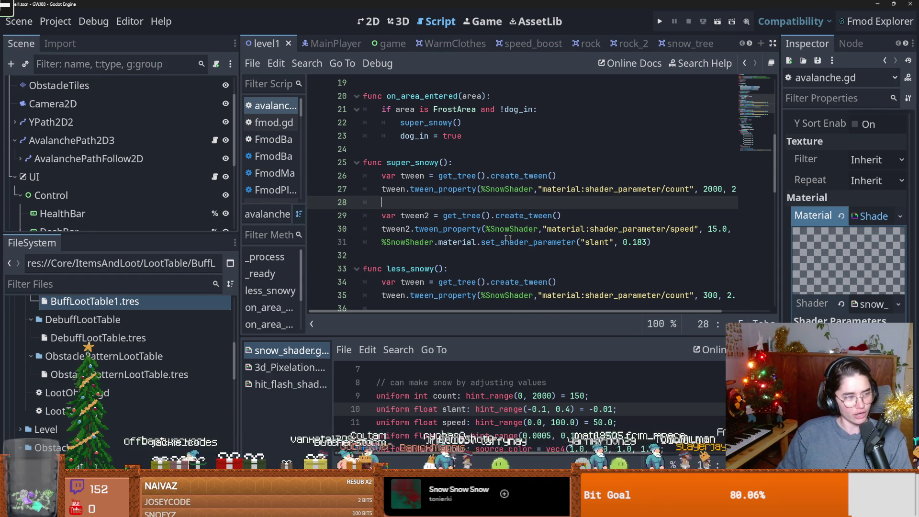
pyautogui.scroll(1, 527, 239)
pyautogui.click(415, 202)
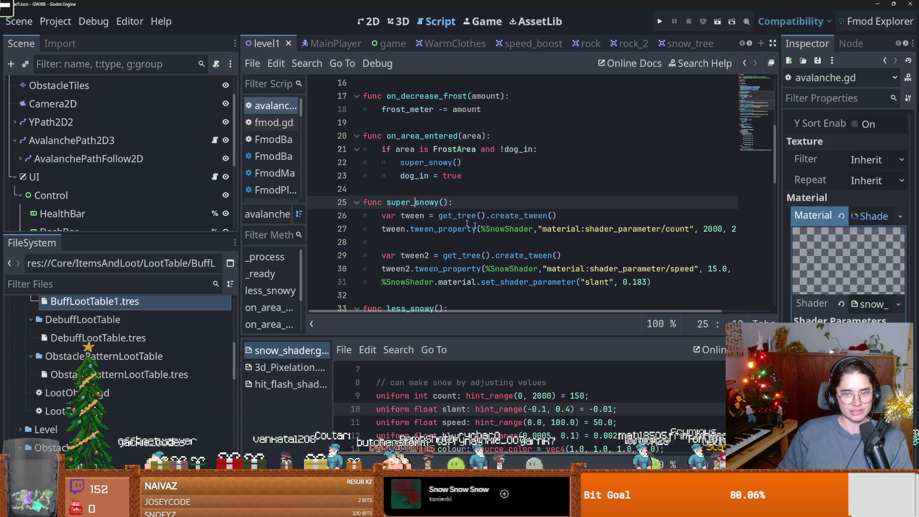
pyautogui.hotkey('ctrl', 's')
pyautogui.scroll(1, 430, 230)
pyautogui.click(461, 228)
pyautogui.hotkey('ctrl', 's')
pyautogui.scroll(1, 469, 234)
pyautogui.scroll(-1, 477, 237)
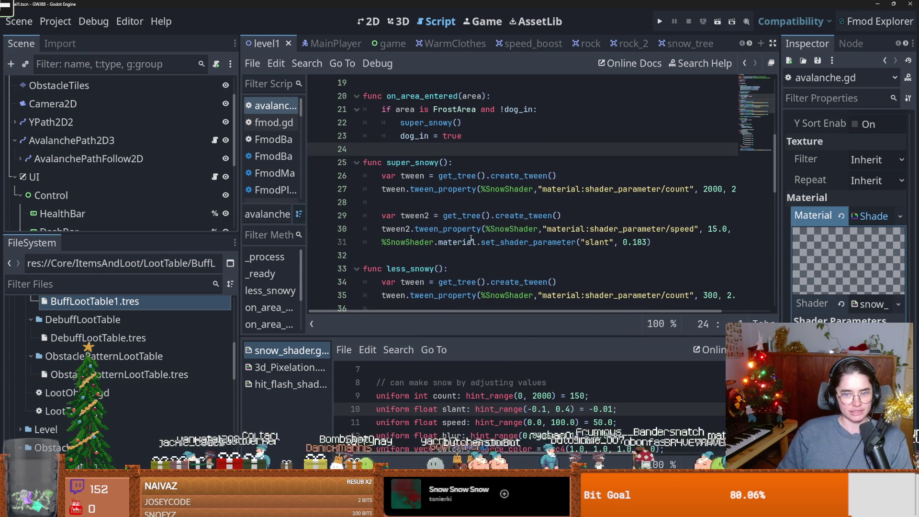
pyautogui.scroll(5, 467, 240)
# Step: Delete and re-add the blank line after var dog_in = false
pyautogui.click(430, 201)
pyautogui.click(388, 175)
pyautogui.press('BackSpace')
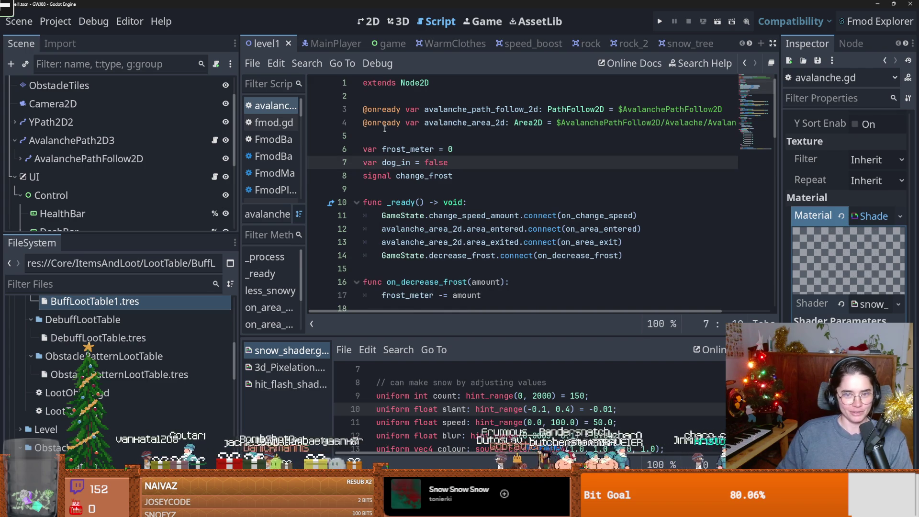
pyautogui.click(386, 136)
pyautogui.click(446, 165)
pyautogui.press('Return')
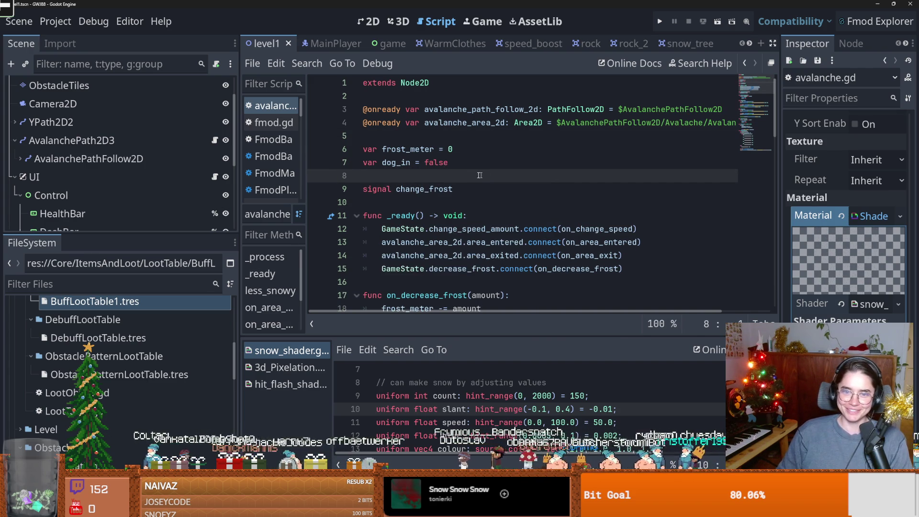
# Step: Review on_change_speed's new_progress_ratio code on line 62 and save the scene
pyautogui.scroll(-2, 432, 234)
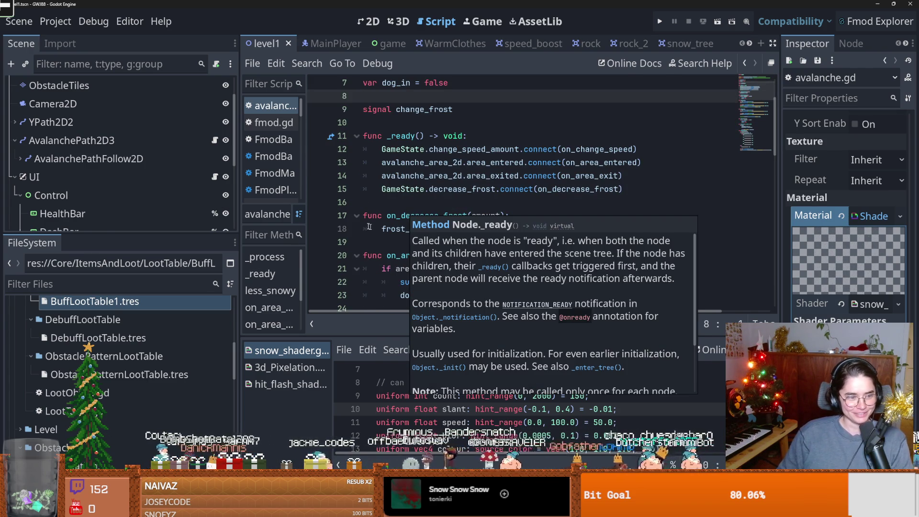
pyautogui.scroll(-2, 479, 251)
pyautogui.scroll(-4, 479, 251)
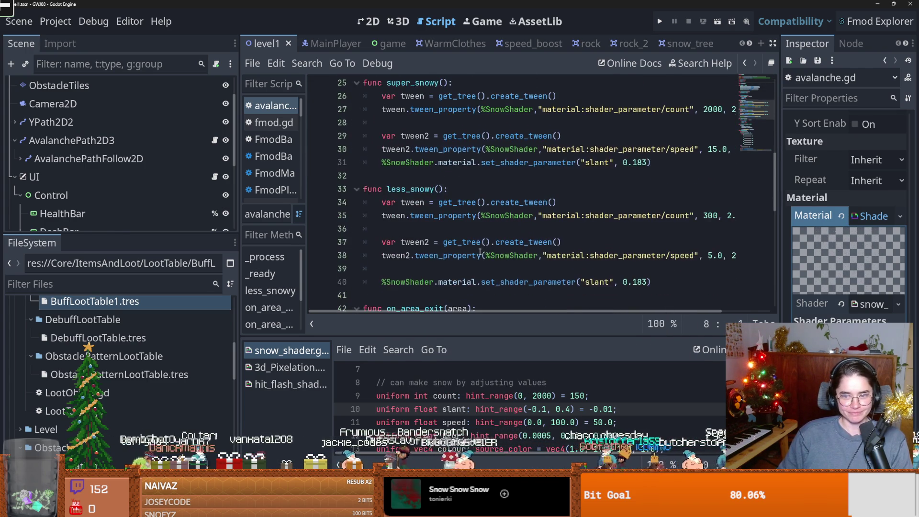
pyautogui.scroll(-1, 479, 251)
pyautogui.click(422, 233)
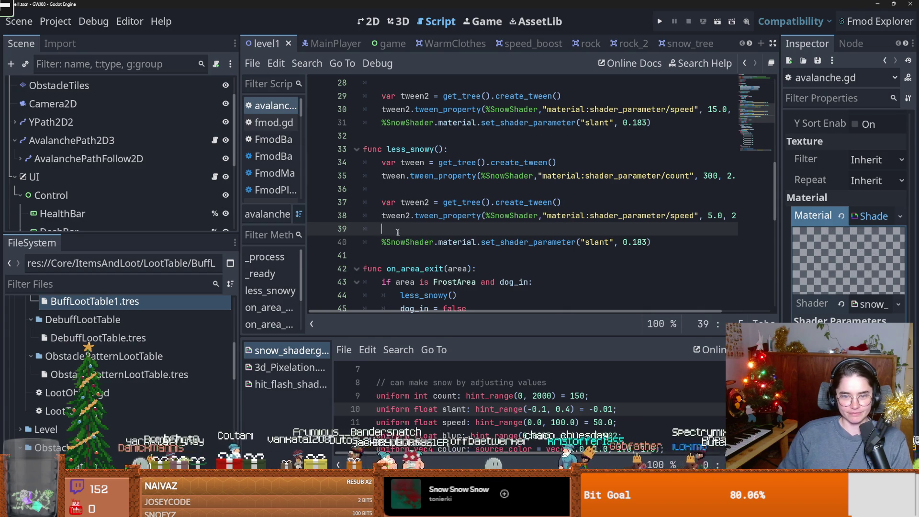
pyautogui.scroll(-5, 503, 257)
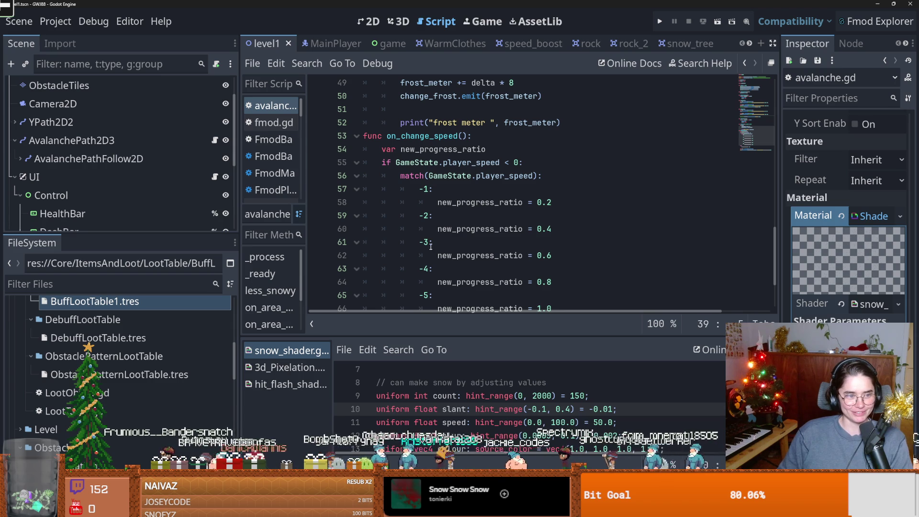
pyautogui.click(484, 254)
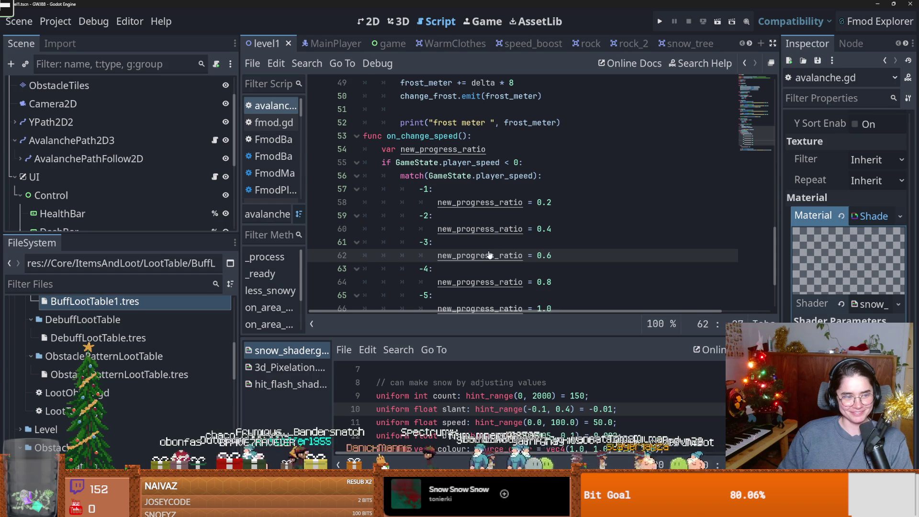
pyautogui.click(569, 255)
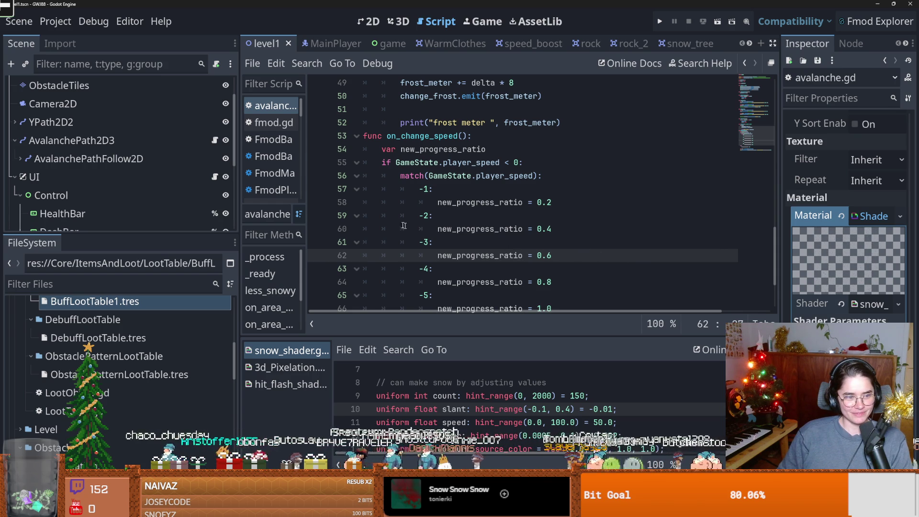
pyautogui.scroll(-3, 423, 230)
pyautogui.hotkey('ctrl', 's')
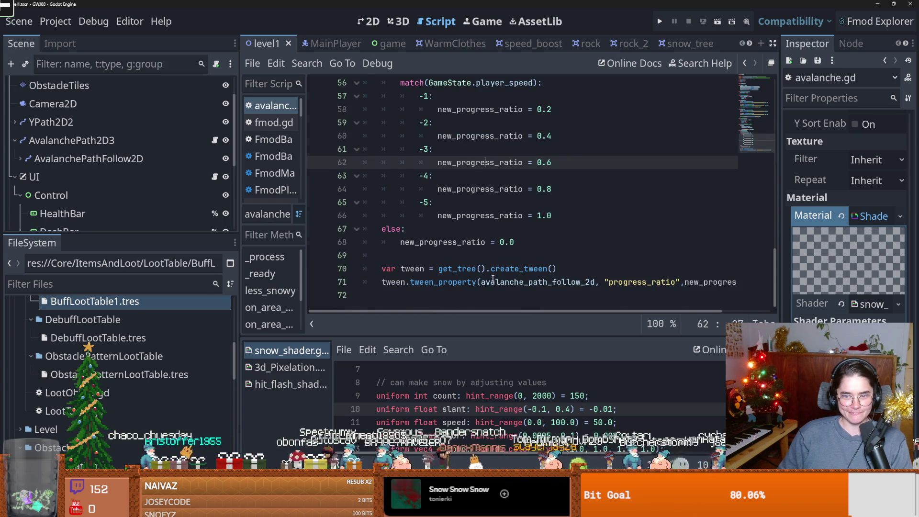
pyautogui.scroll(2, 493, 279)
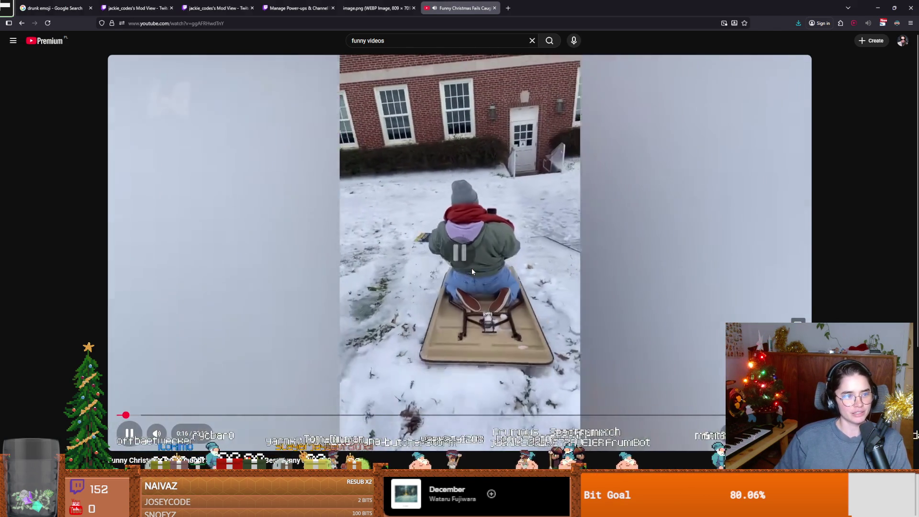
# Step: Pause and resume the Christmas fails video at several clips, then flip between Godot and the browser
pyautogui.click(472, 269)
pyautogui.click(472, 272)
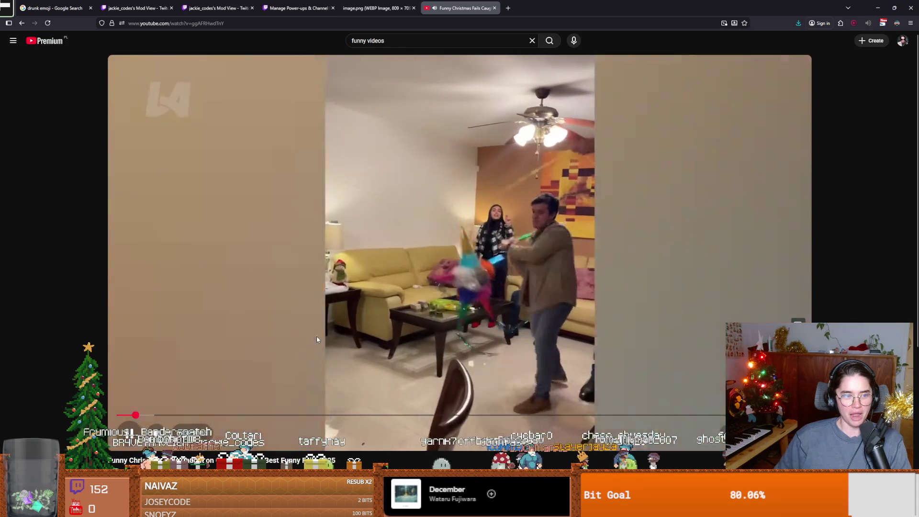
pyautogui.click(196, 325)
pyautogui.click(376, 322)
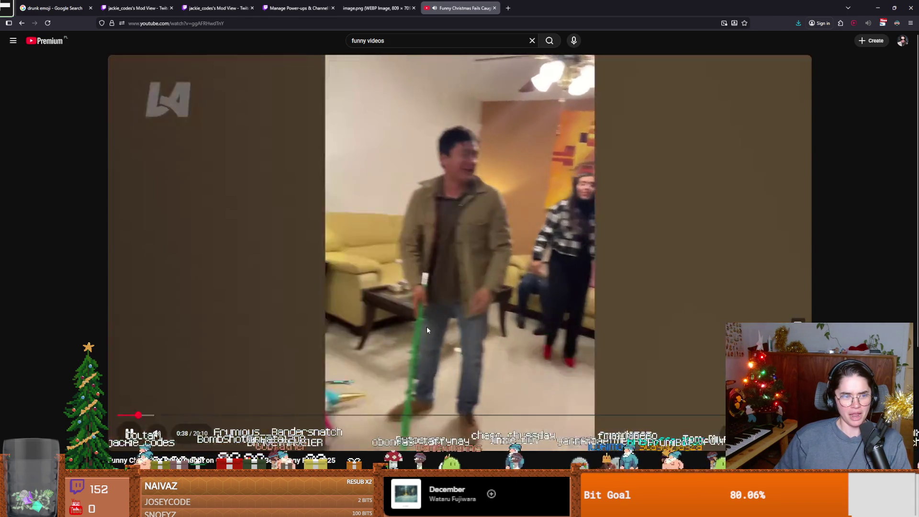
pyautogui.click(427, 326)
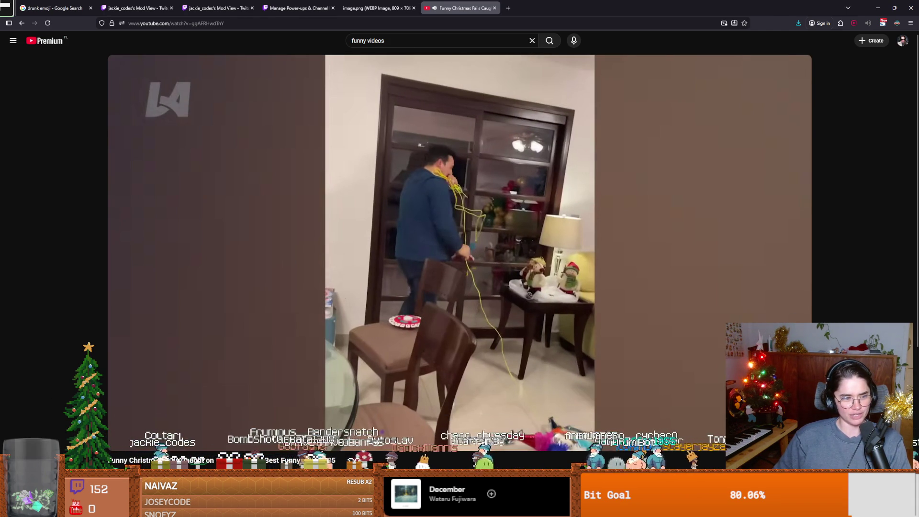
pyautogui.hotkey('alt', 'Tab')
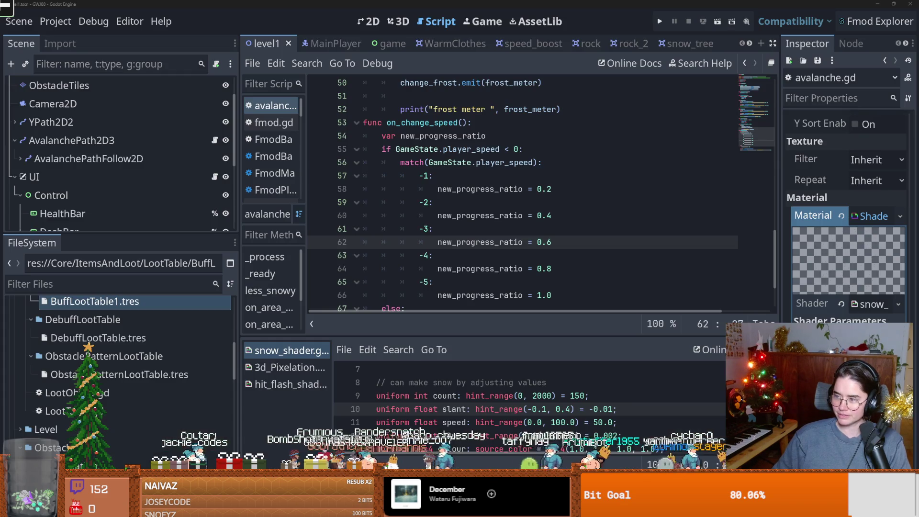
pyautogui.hotkey('alt', 'Tab')
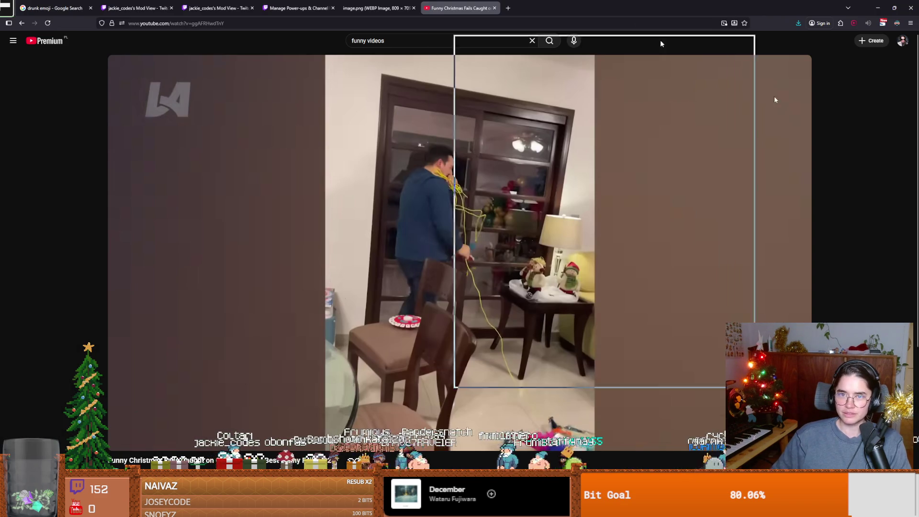
# Step: Glance at the Godot script, then go back to the browser and resume the video
pyautogui.hotkey('alt', 'Tab')
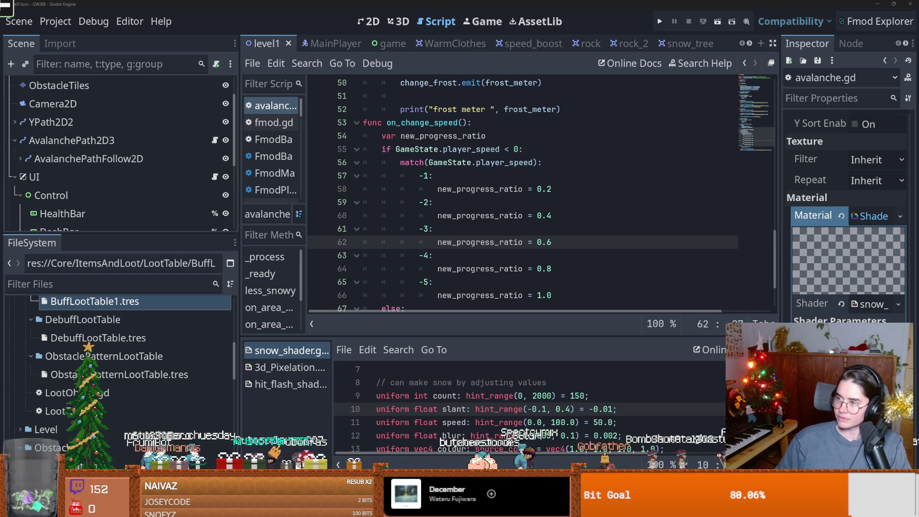
pyautogui.hotkey('alt', 'Tab')
pyautogui.click(449, 222)
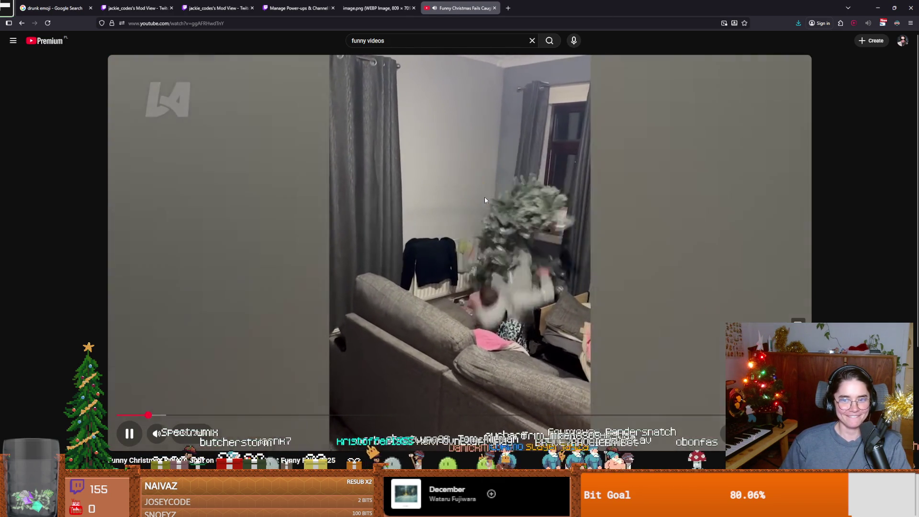
# Step: Rewind the video 5 seconds, watch it full screen, then exit and return to Godot
pyautogui.press('Left')
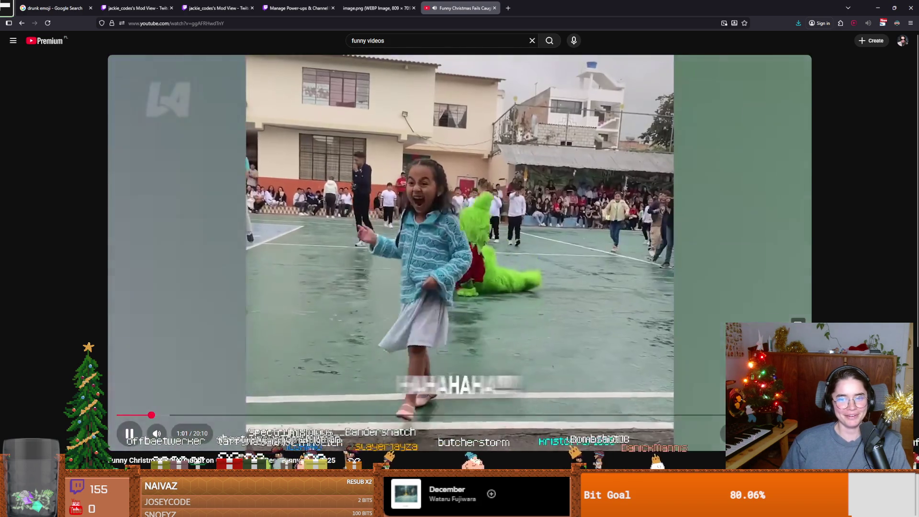
pyautogui.doubleClick(655, 374)
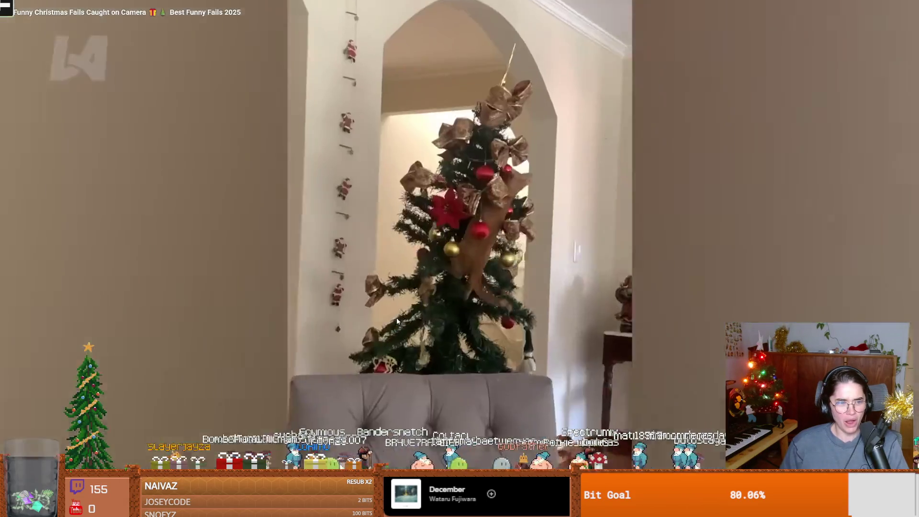
pyautogui.press('Escape')
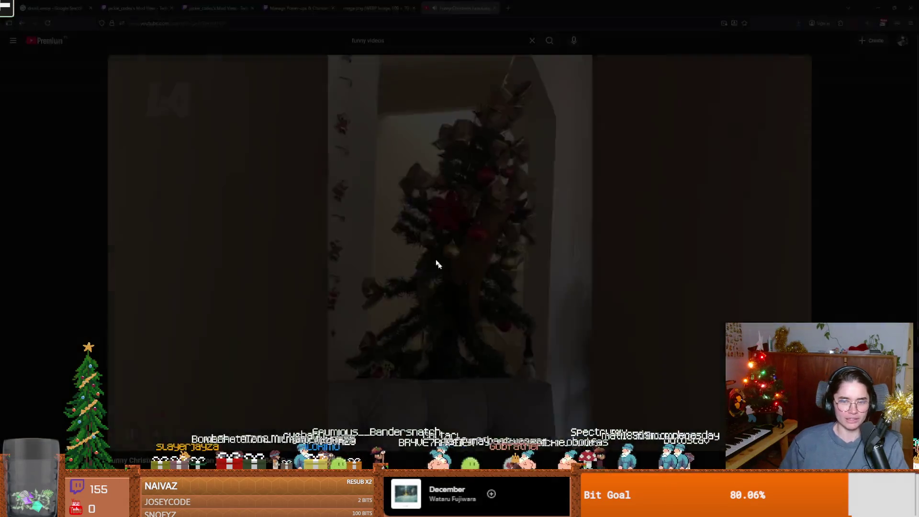
pyautogui.hotkey('alt', 'Tab')
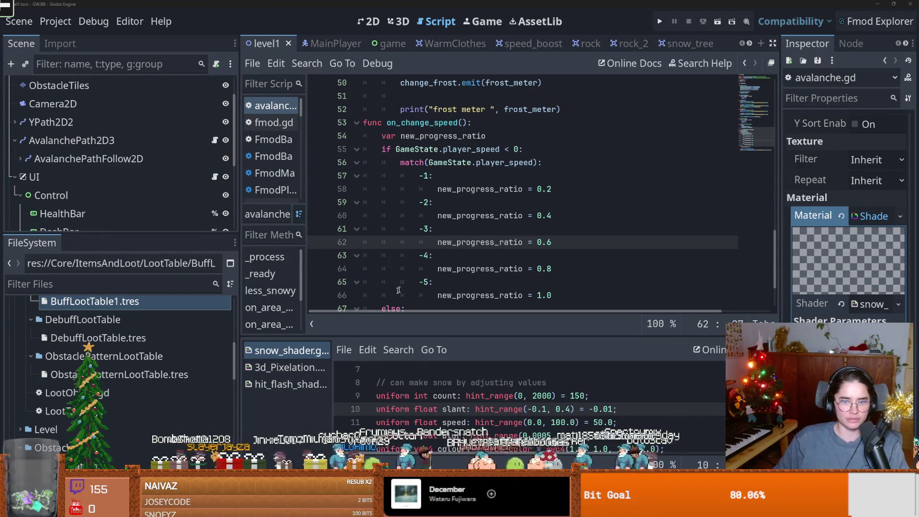
# Step: Test-run Avalanche Run with F5 from the game menu, stop it, and save avalanche.gd
pyautogui.click(460, 256)
pyautogui.scroll(2, 442, 300)
pyautogui.scroll(5, 442, 301)
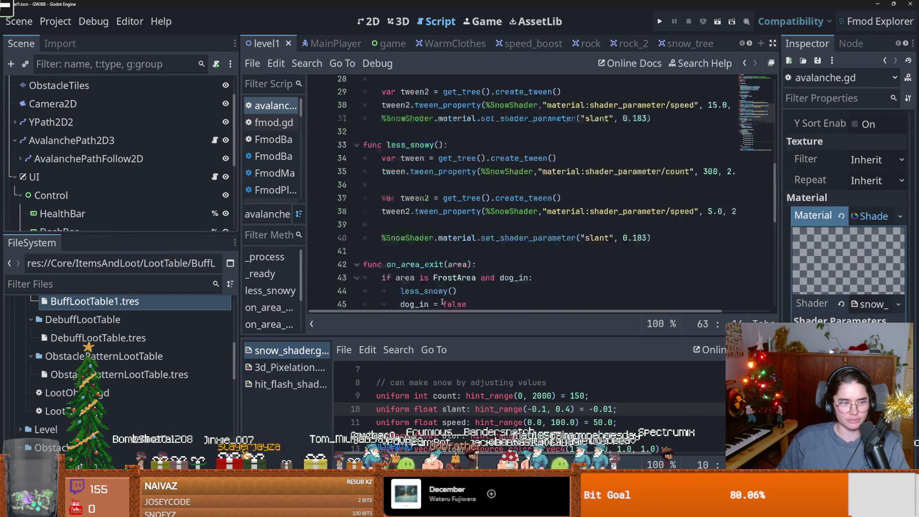
pyautogui.press('F5')
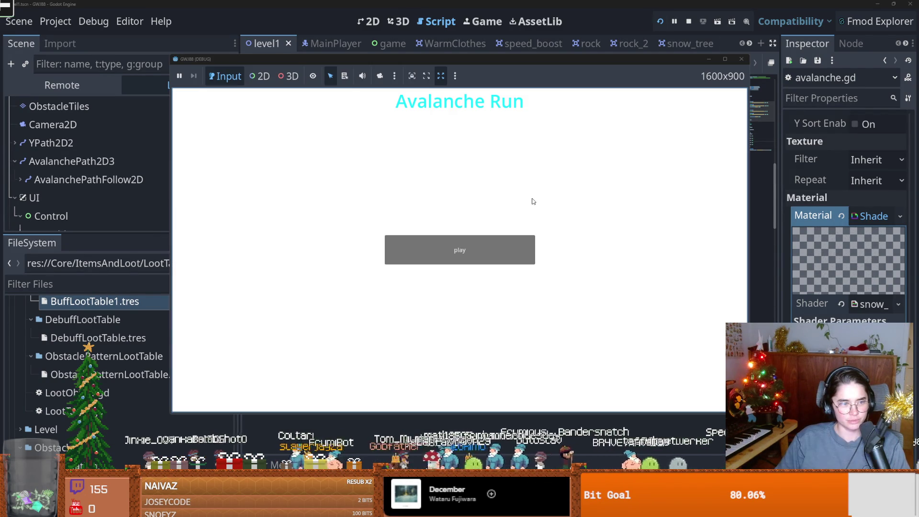
pyautogui.click(448, 257)
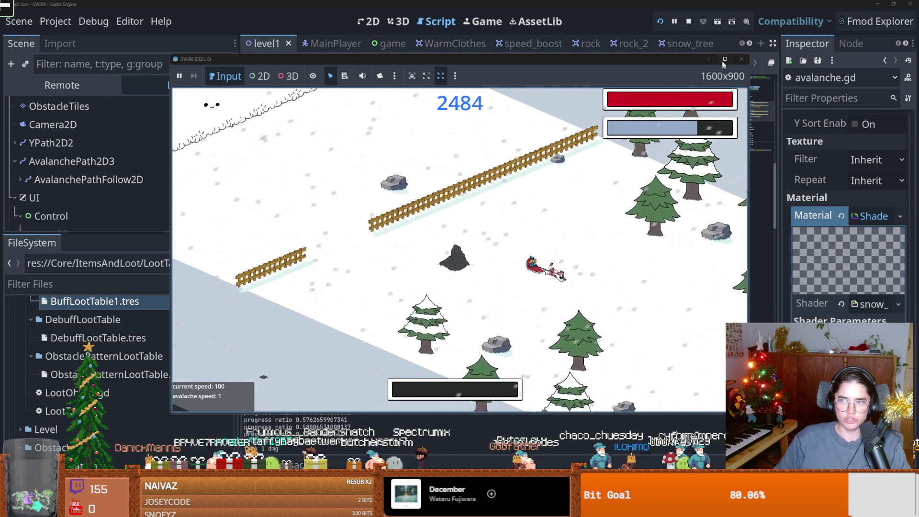
pyautogui.click(741, 59)
pyautogui.click(479, 257)
pyautogui.hotkey('ctrl', 's')
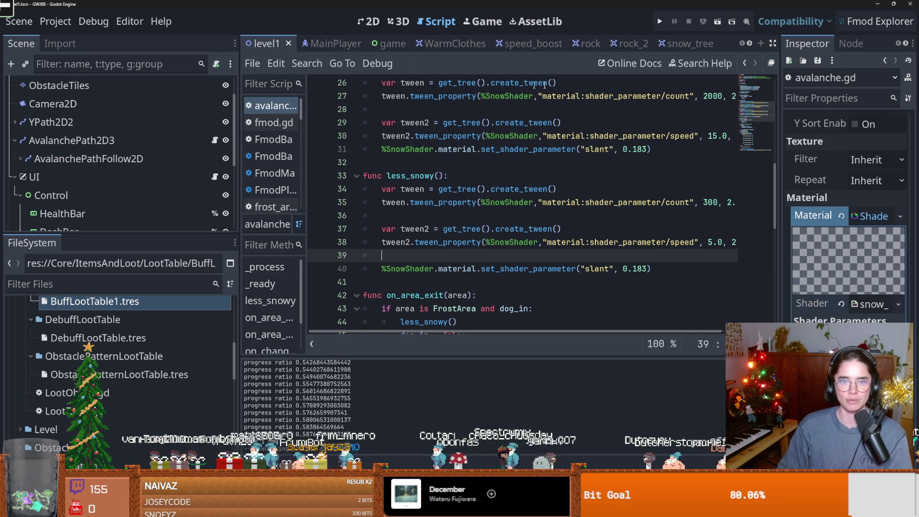
# Step: In the rock scene's Obstacle.gd, delete the extra blank line before _ready and save
pyautogui.click(589, 43)
pyautogui.click(434, 123)
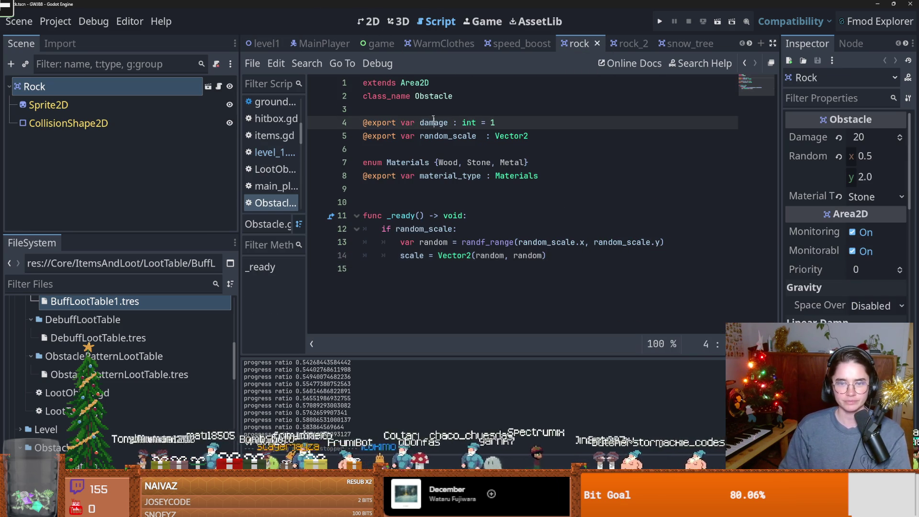
pyautogui.click(415, 189)
pyautogui.press('BackSpace')
pyautogui.hotkey('ctrl', 's')
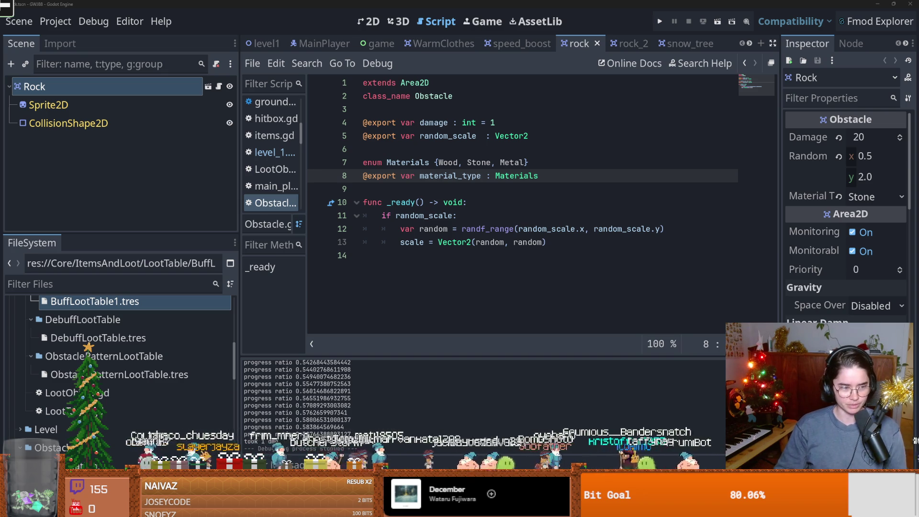
# Step: Return to the editor and open DebuffLootTable.tres in the inspector
pyautogui.moveTo(493, 9)
pyautogui.mouseDown()
pyautogui.moveTo(491, 39)
pyautogui.moveTo(493, 1)
pyautogui.mouseUp()
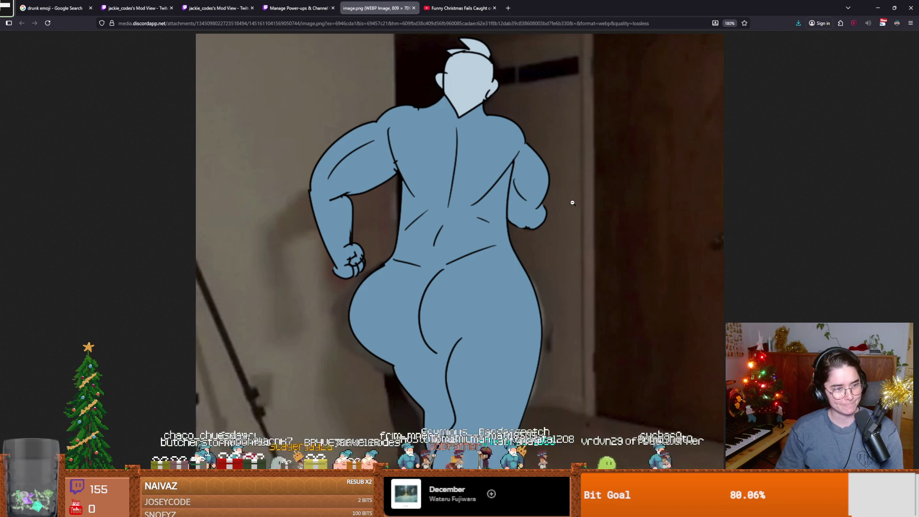
pyautogui.hotkey('alt', 'Tab')
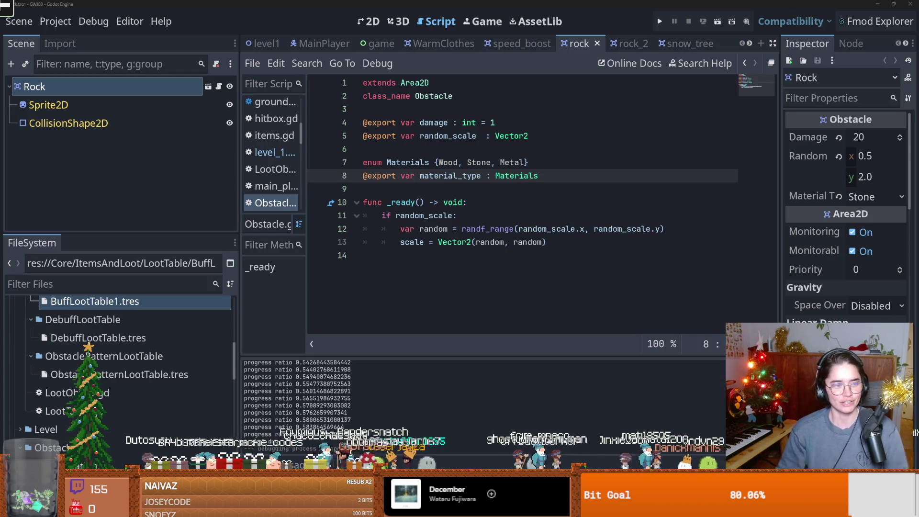
pyautogui.click(466, 188)
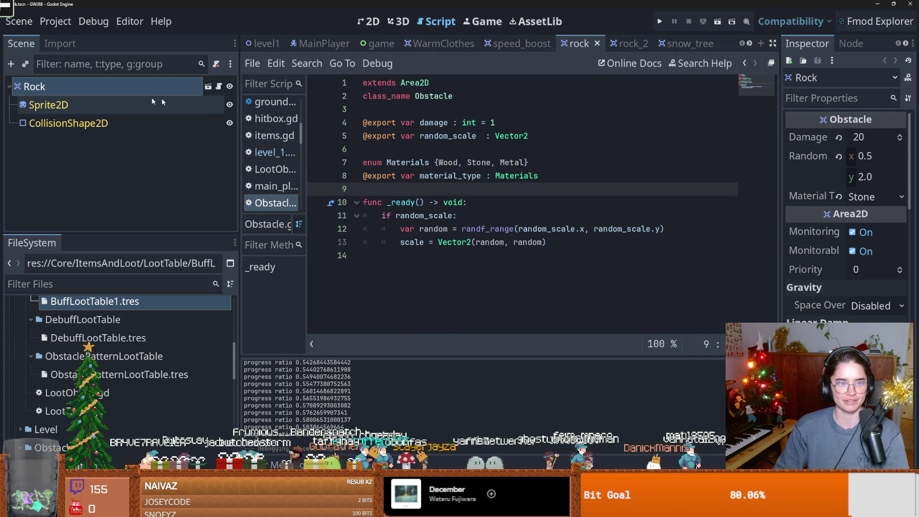
pyautogui.click(83, 340)
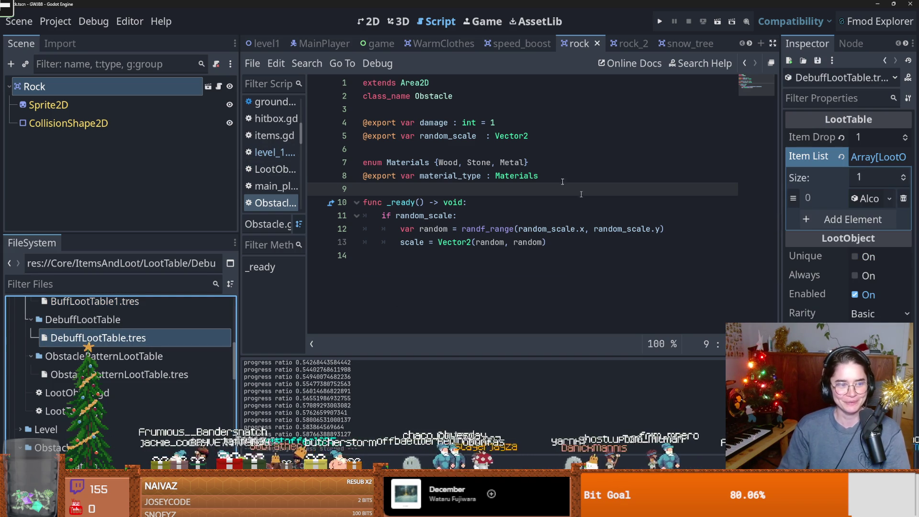
# Step: Switch to the WarmClothes scene's PowerUps script, then bring forward the godot_twitch_games window
pyautogui.click(446, 44)
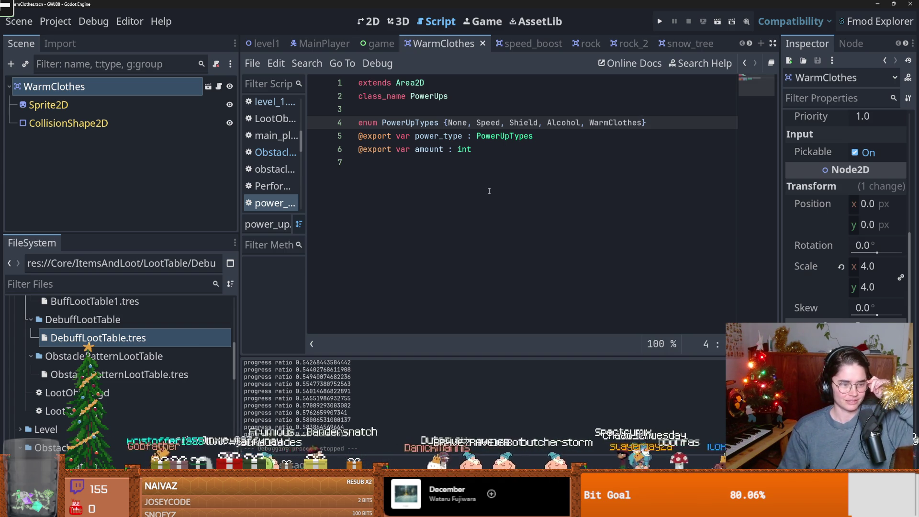
pyautogui.press('Up')
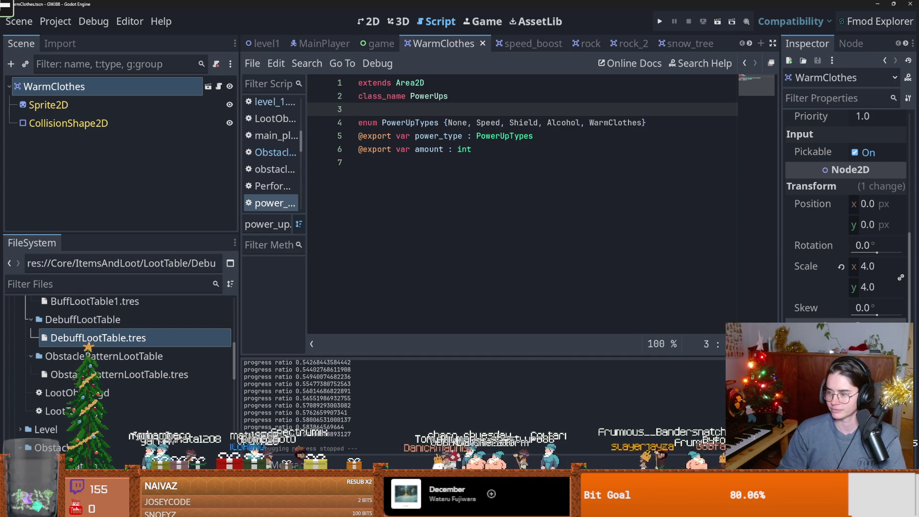
pyautogui.hotkey('alt', 'Tab')
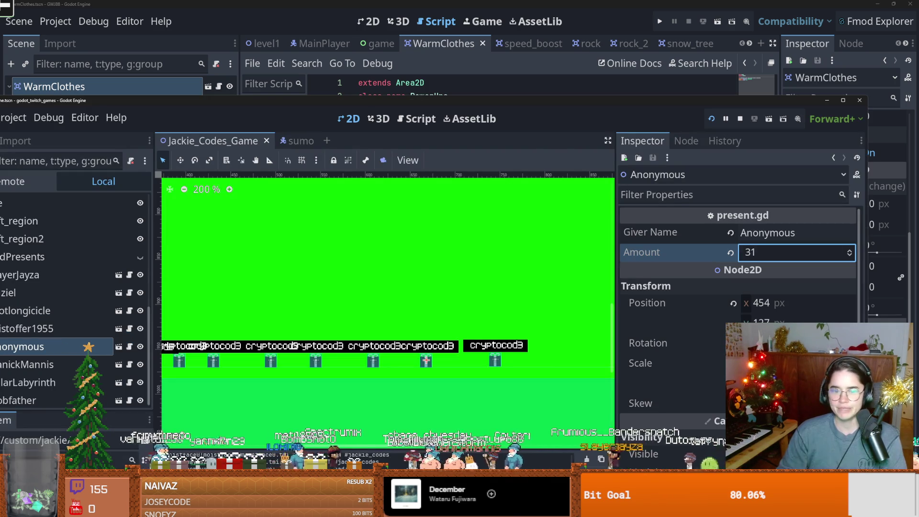
# Step: Pan and zoom around the Jackie_Codes_Game presents scene, then minimize the godot_twitch_games window
pyautogui.hscroll(-5, 306, 311)
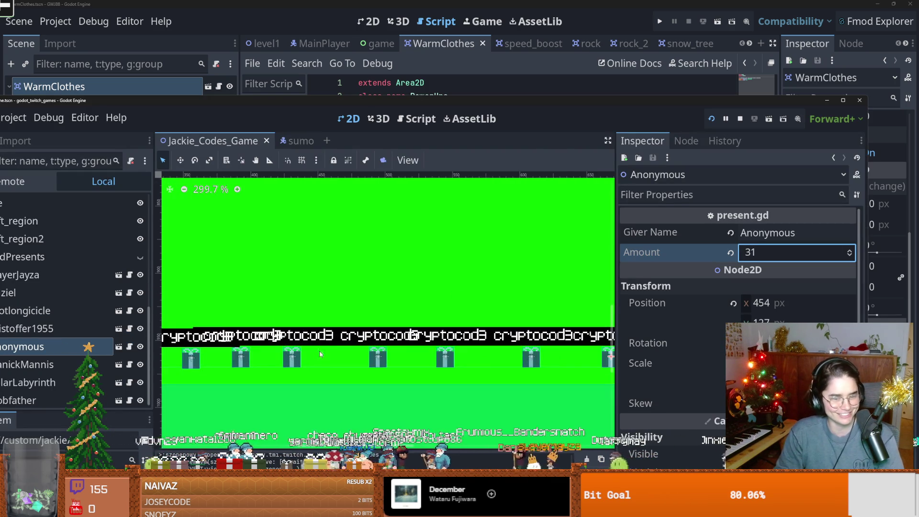
pyautogui.scroll(2, 356, 339)
pyautogui.scroll(-1, 357, 339)
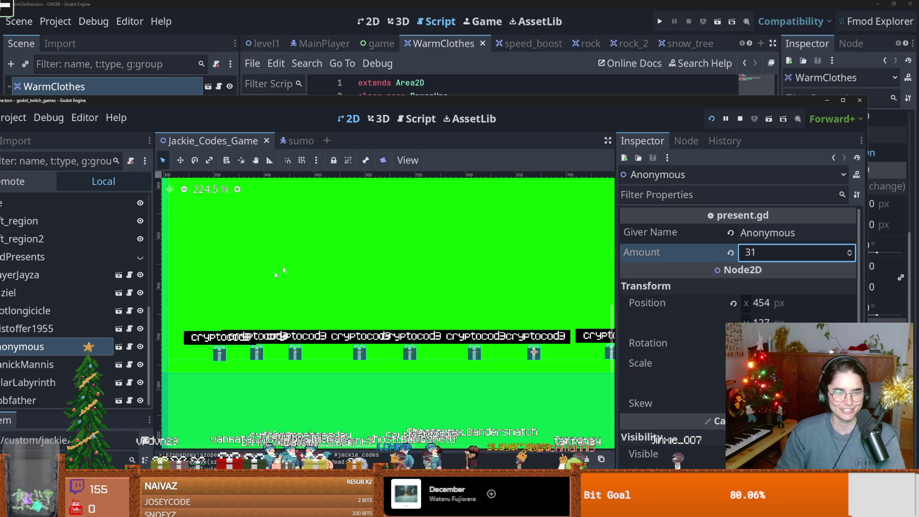
pyautogui.click(269, 91)
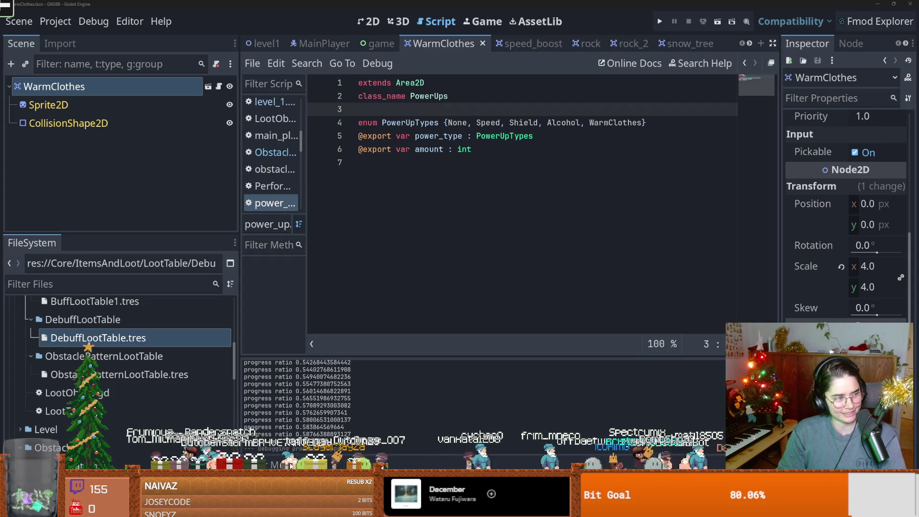
# Step: Put the caret at the end of the PowerUps script and save the WarmClothes scene
pyautogui.click(517, 267)
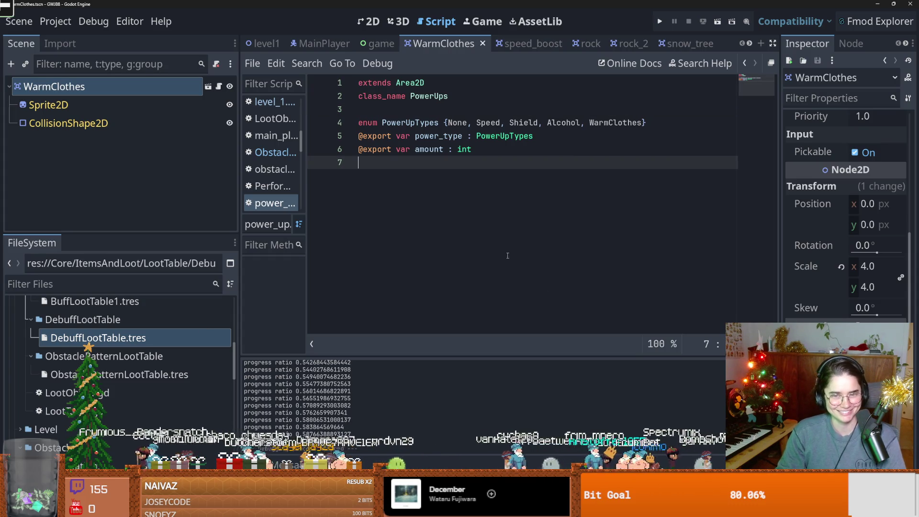
pyautogui.moveTo(502, 136)
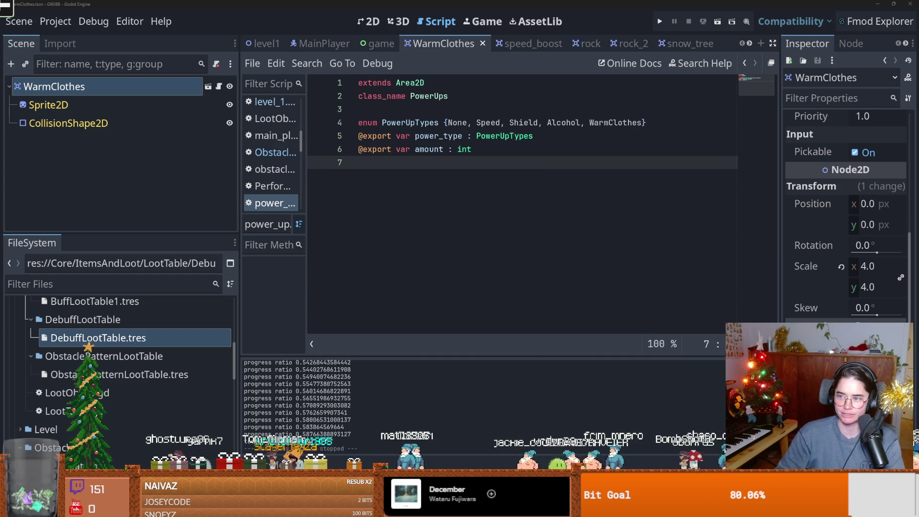
pyautogui.hotkey('ctrl', 's')
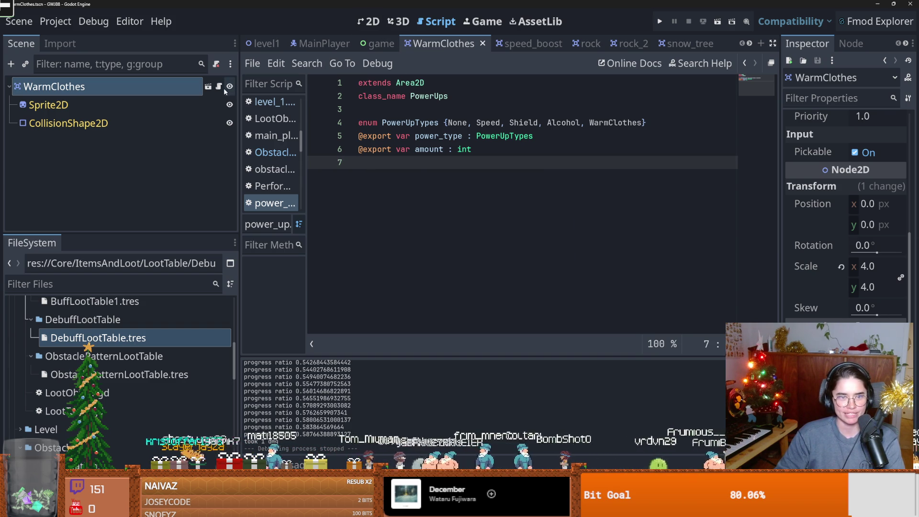
# Step: Review level1's place_powerup and place_obstacle code
pyautogui.click(264, 43)
pyautogui.scroll(-3, 430, 243)
pyautogui.scroll(4, 433, 242)
pyautogui.scroll(-2, 434, 239)
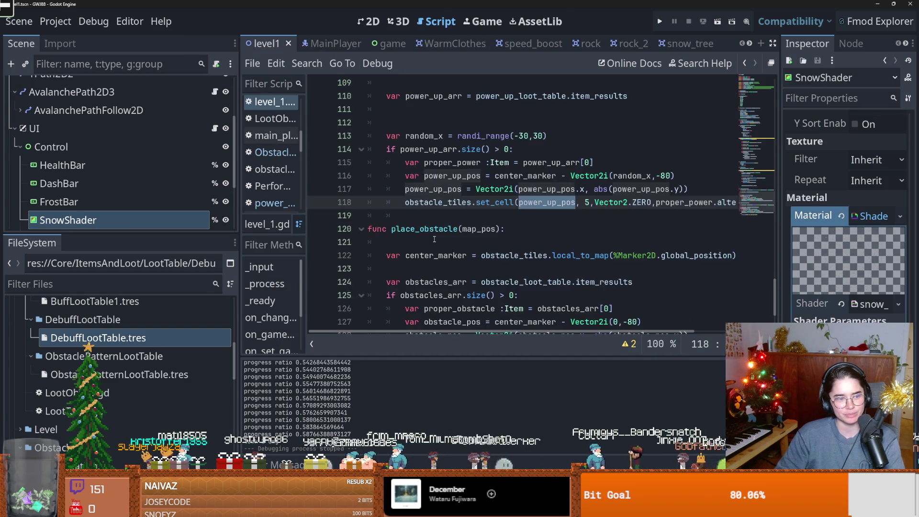
pyautogui.scroll(3, 434, 239)
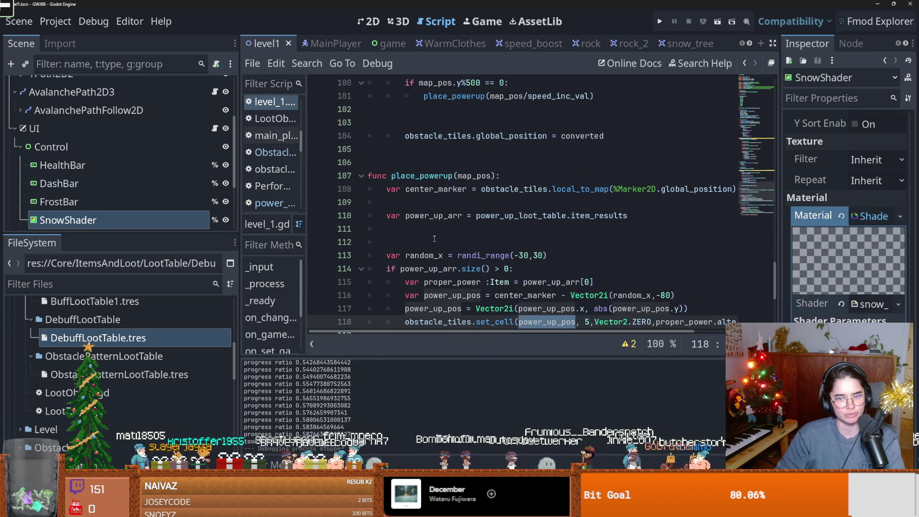
pyautogui.scroll(-2, 434, 238)
pyautogui.scroll(1, 435, 239)
pyautogui.scroll(-4, 435, 239)
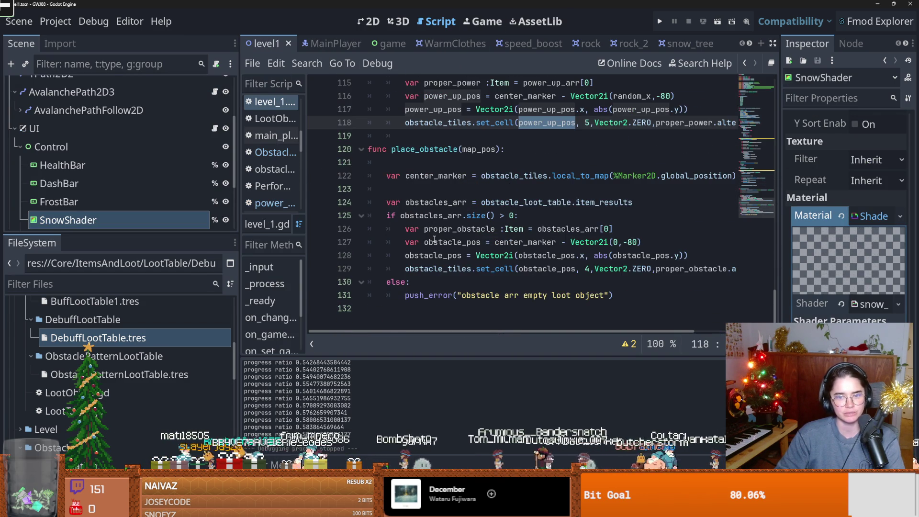
pyautogui.scroll(5, 175, 141)
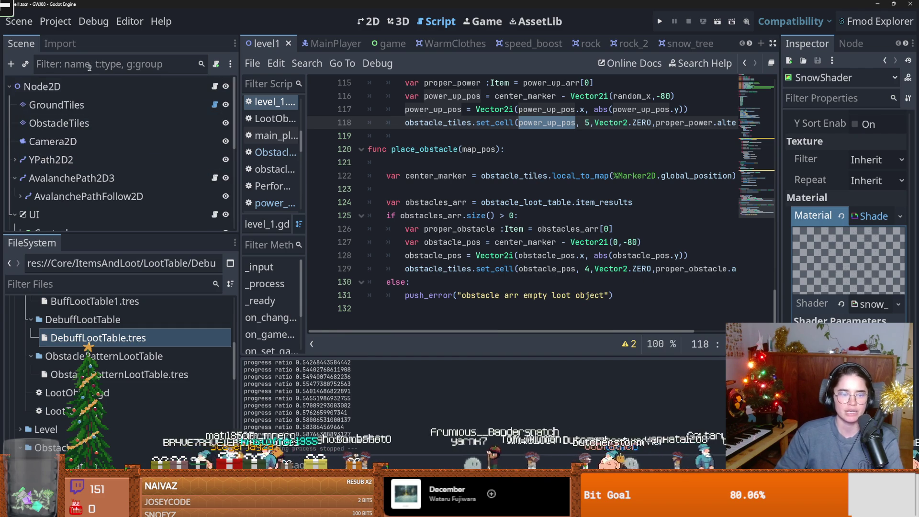
pyautogui.scroll(-3, 119, 140)
pyautogui.scroll(3, 120, 140)
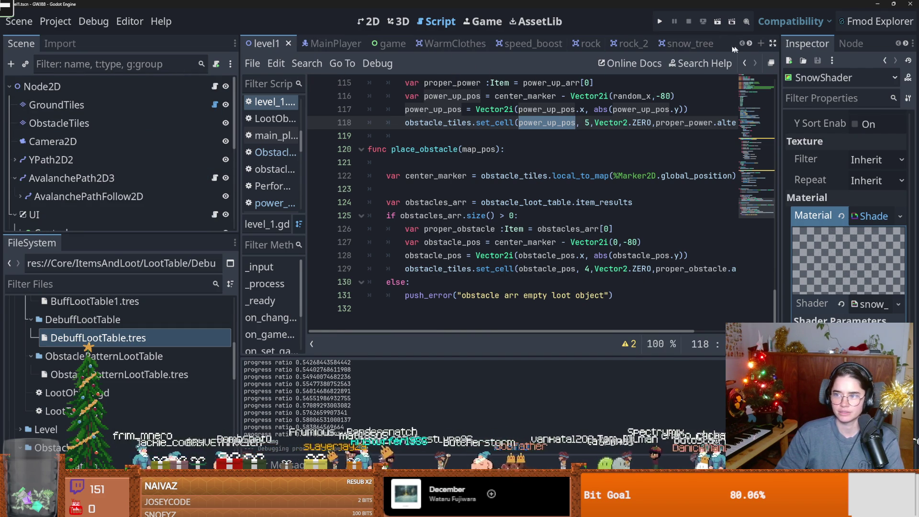
# Step: Open the MainPlayer scene from the tab bar and toggle the Dog node's children
pyautogui.click(750, 44)
pyautogui.click(742, 43)
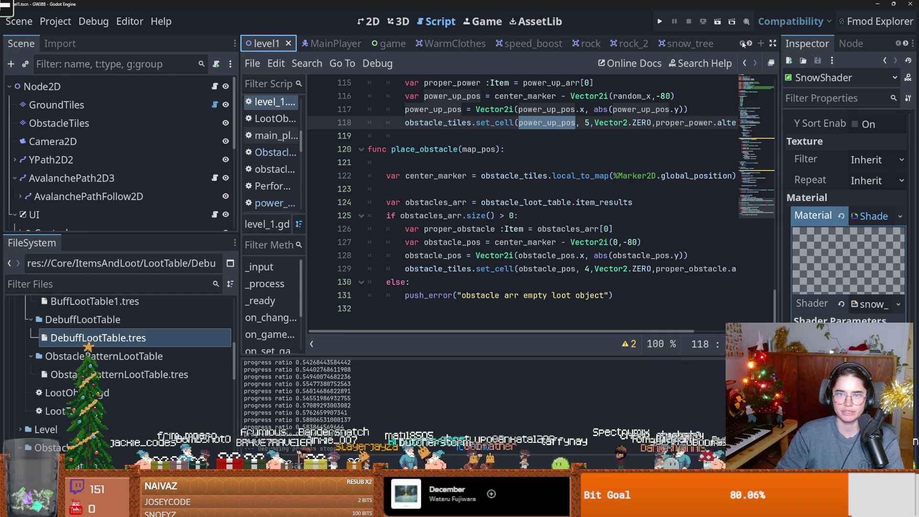
pyautogui.click(324, 44)
pyautogui.click(214, 86)
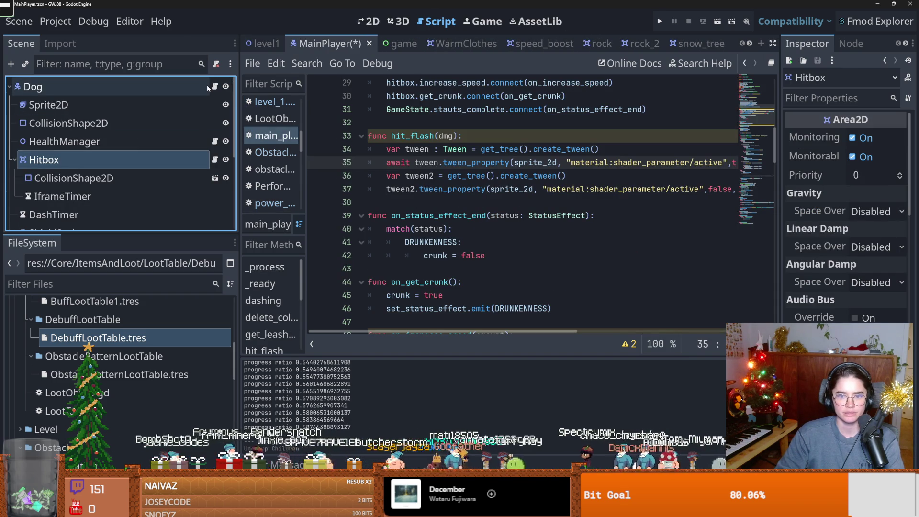
# Step: Navigate back through the GameState script and save the scene
pyautogui.scroll(-6, 385, 197)
pyautogui.scroll(-20, 461, 235)
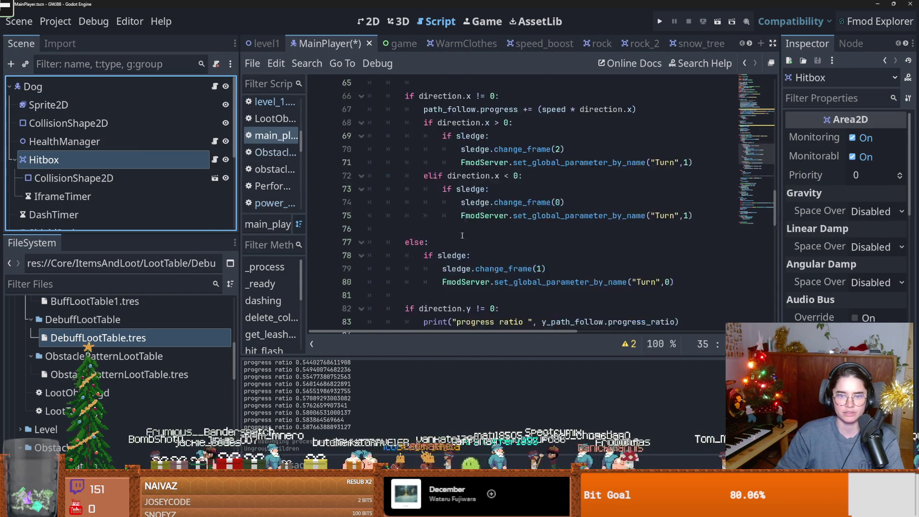
pyautogui.scroll(4, 470, 238)
pyautogui.moveTo(420, 189)
pyautogui.mouseDown()
pyautogui.moveTo(395, 189)
pyautogui.moveTo(427, 189)
pyautogui.mouseUp()
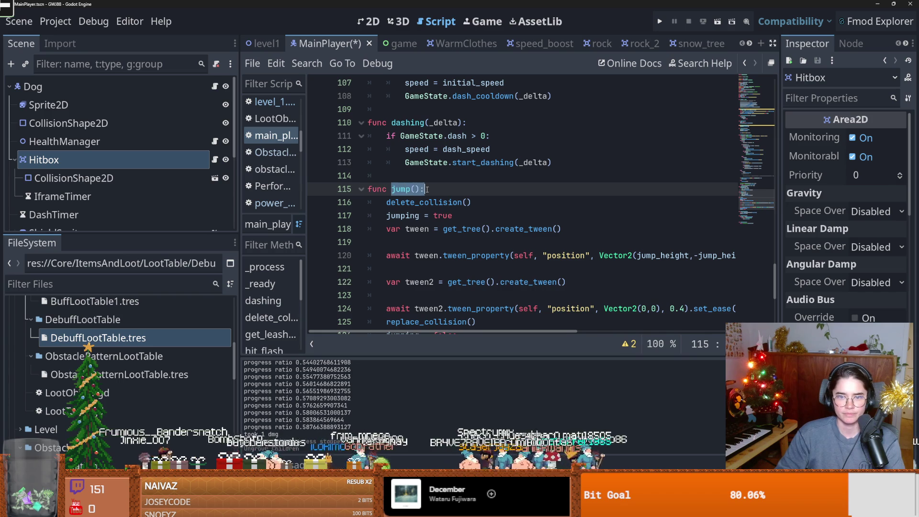
pyautogui.hotkey('alt', 'Left')
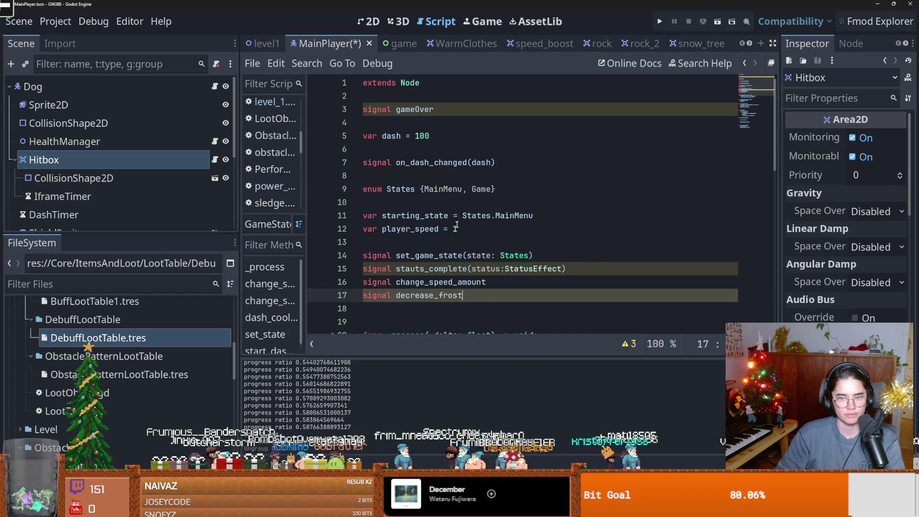
pyautogui.write('(amount)')
pyautogui.hotkey('ctrl', 's')
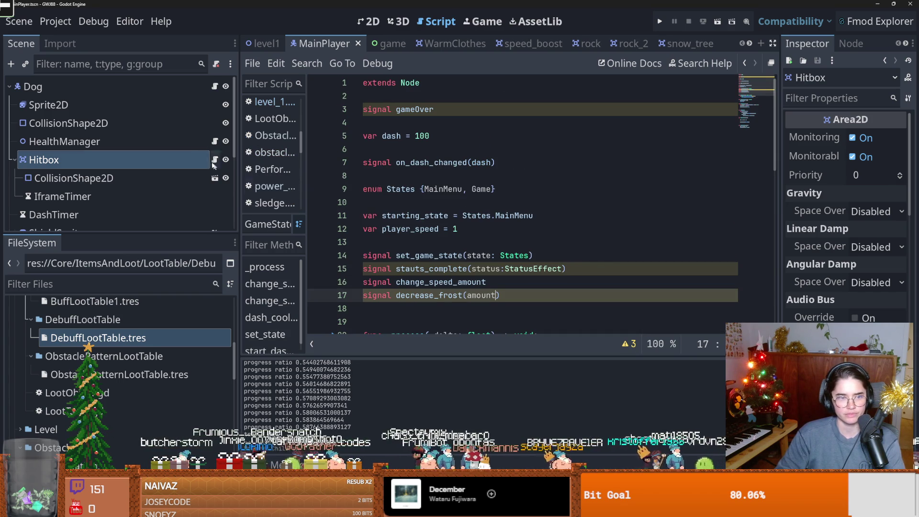
pyautogui.hotkey('alt', 'Left')
pyautogui.scroll(-19, 489, 244)
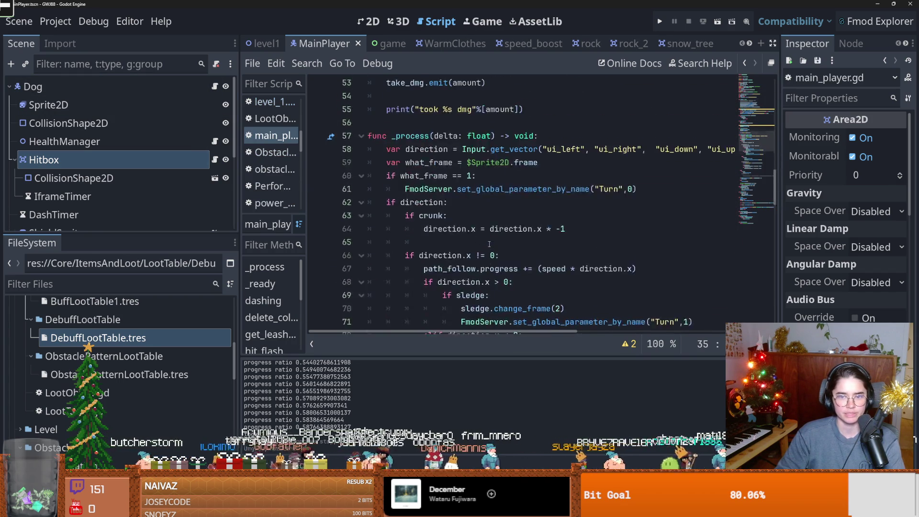
pyautogui.scroll(-3, 481, 244)
# Step: Review the jump function and the vertical movement condition in main_player.gd
pyautogui.click(401, 229)
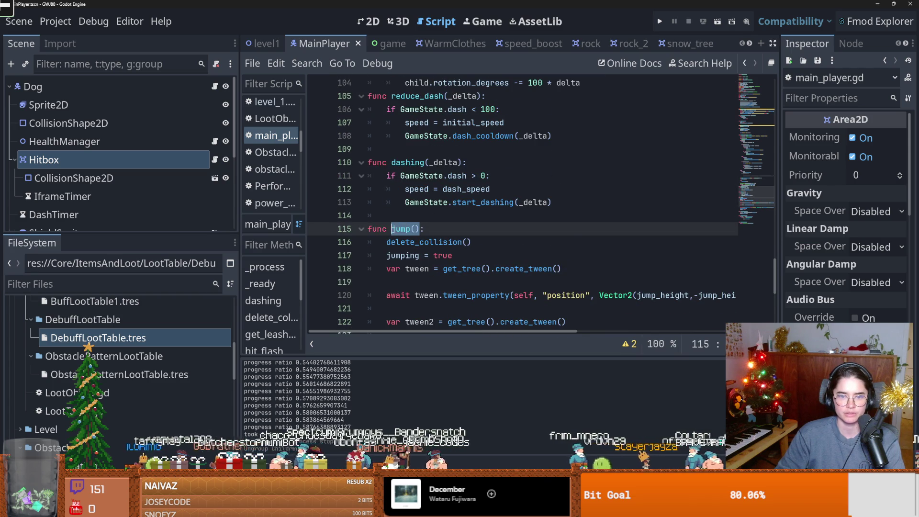
pyautogui.scroll(12, 426, 231)
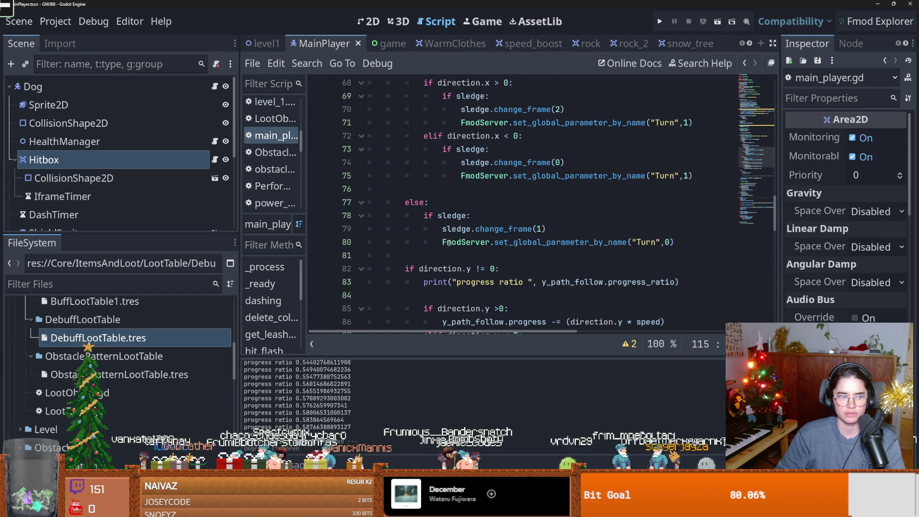
pyautogui.scroll(7, 482, 242)
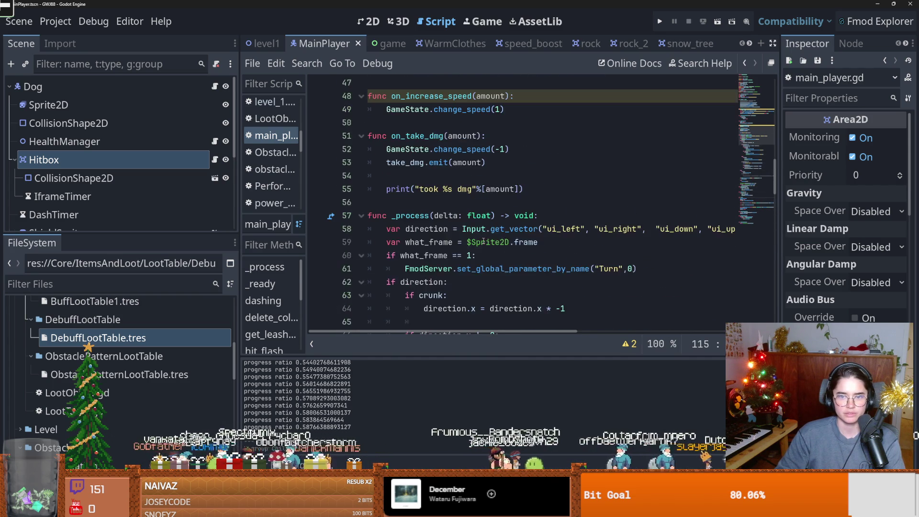
pyautogui.scroll(-8, 483, 241)
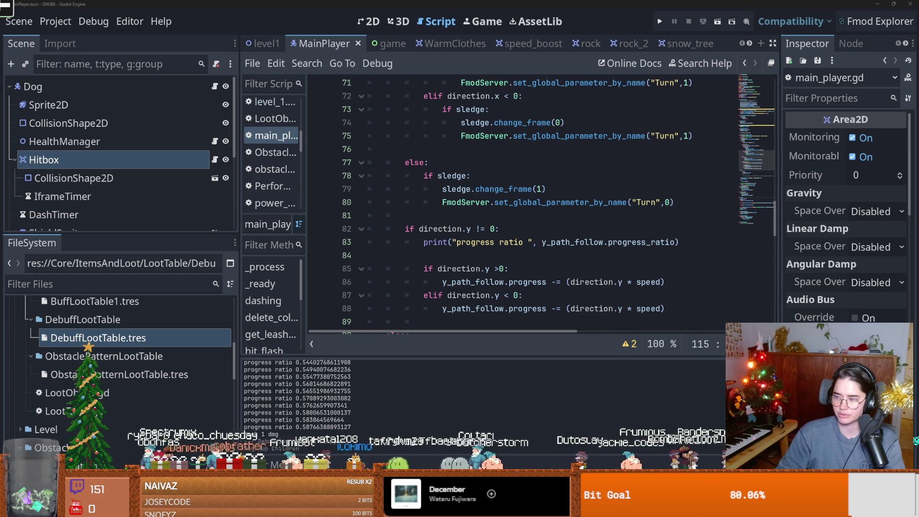
pyautogui.click(531, 269)
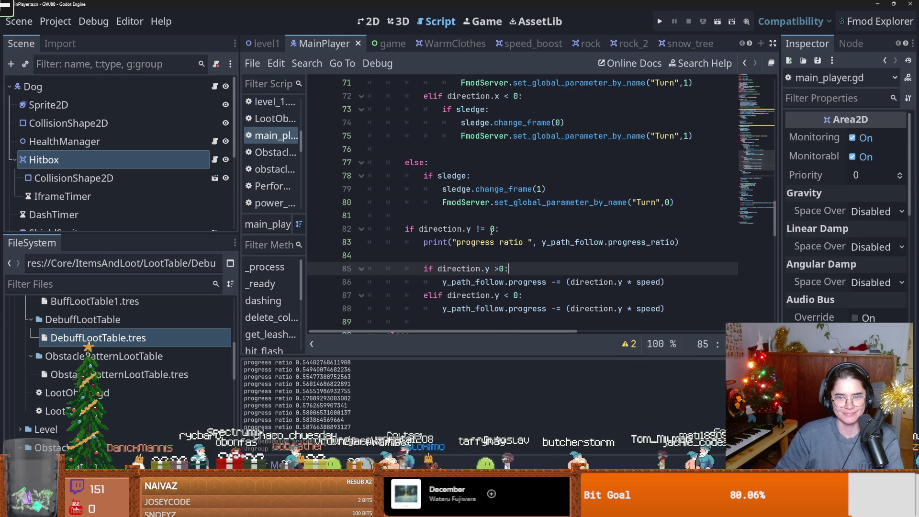
pyautogui.scroll(10, 491, 230)
pyautogui.scroll(-13, 527, 261)
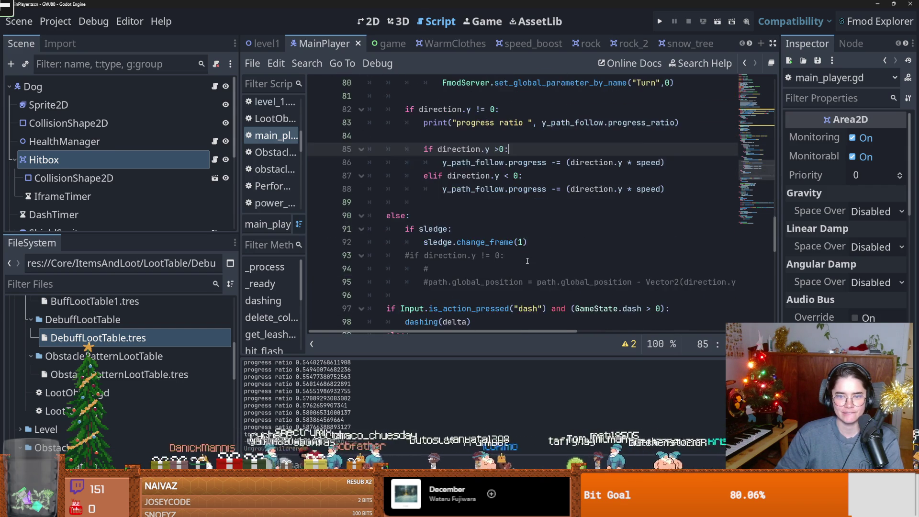
pyautogui.scroll(-4, 527, 261)
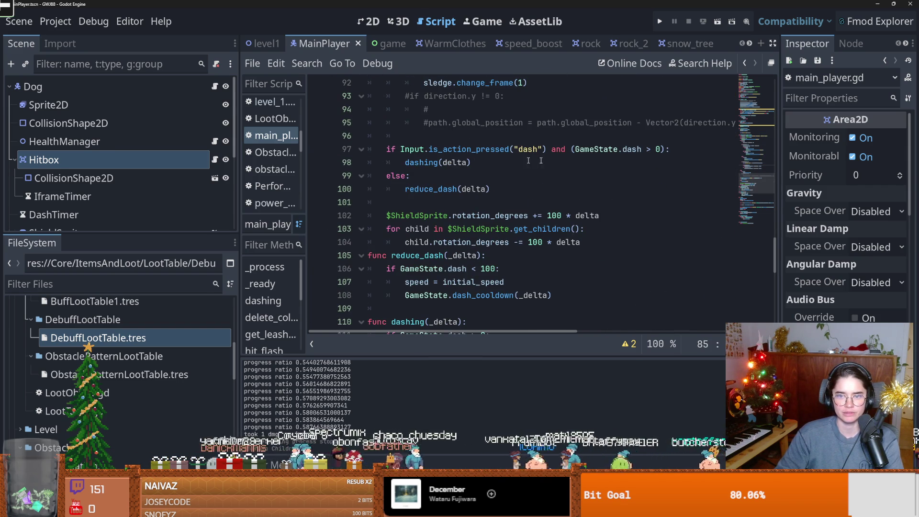
# Step: Add an unfinished if Input.is_action_just_pressed check after reduce_dash, then open Project Settings
pyautogui.click(510, 185)
pyautogui.press('Return')
pyautogui.write('if ')
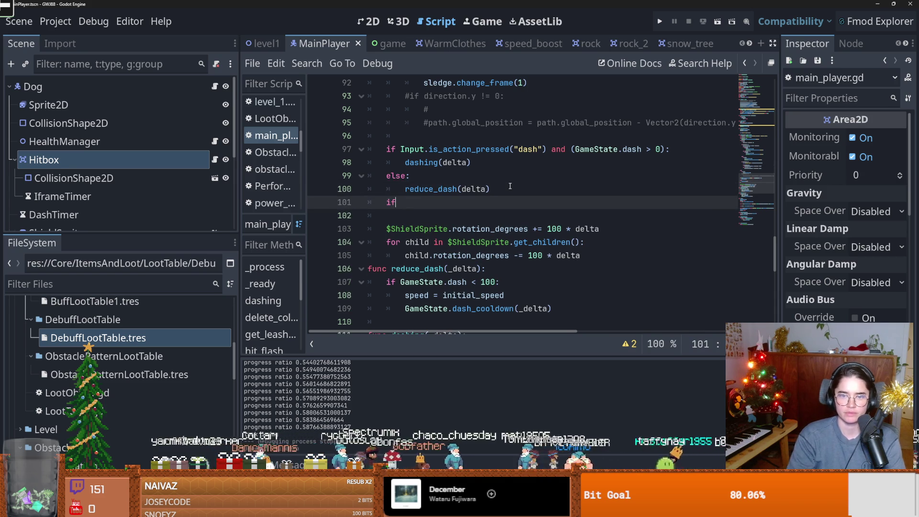
pyautogui.write('Input.is_ac')
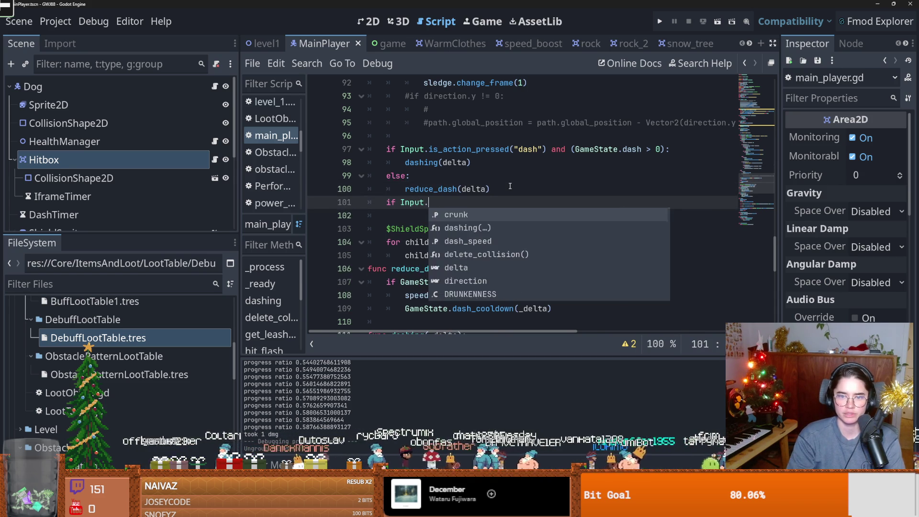
pyautogui.press('Return')
pyautogui.write('"ju')
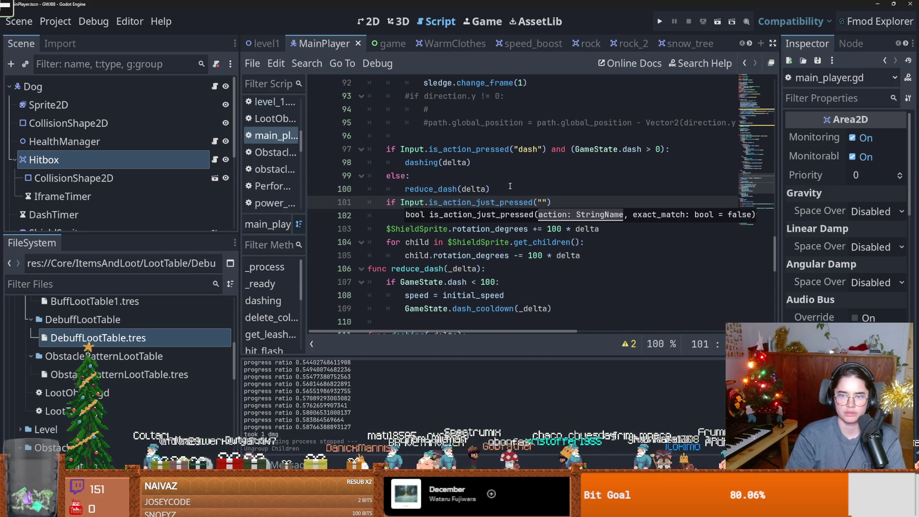
pyautogui.click(55, 21)
pyautogui.click(90, 44)
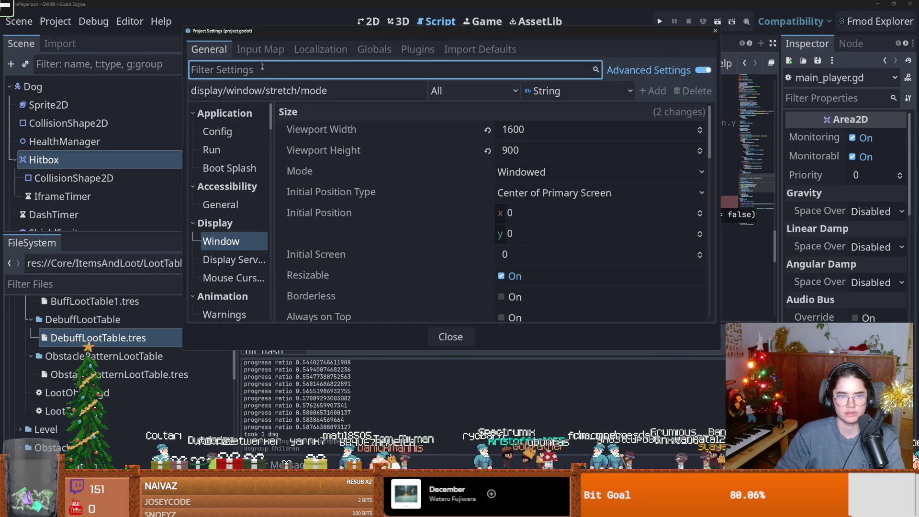
# Step: In the Input Map, bind dash to Shift and delete its Space event
pyautogui.click(260, 49)
pyautogui.scroll(-3, 255, 222)
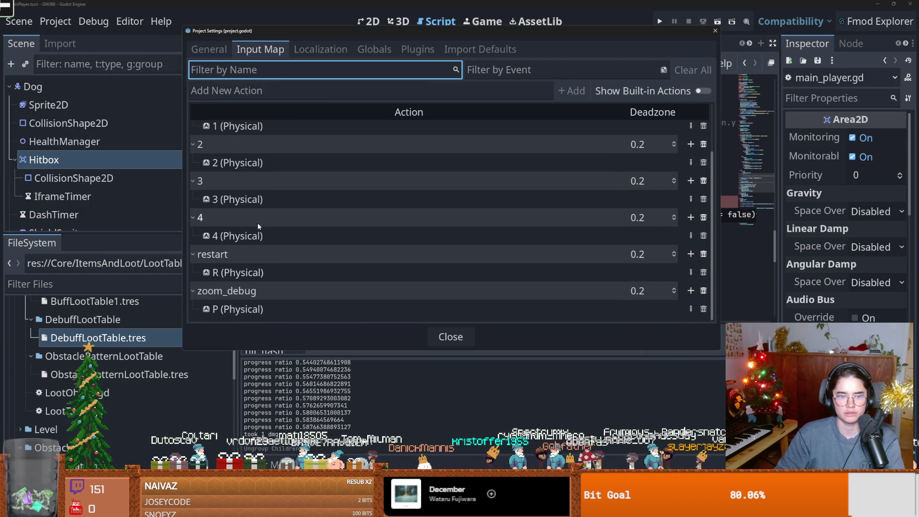
pyautogui.scroll(3, 257, 222)
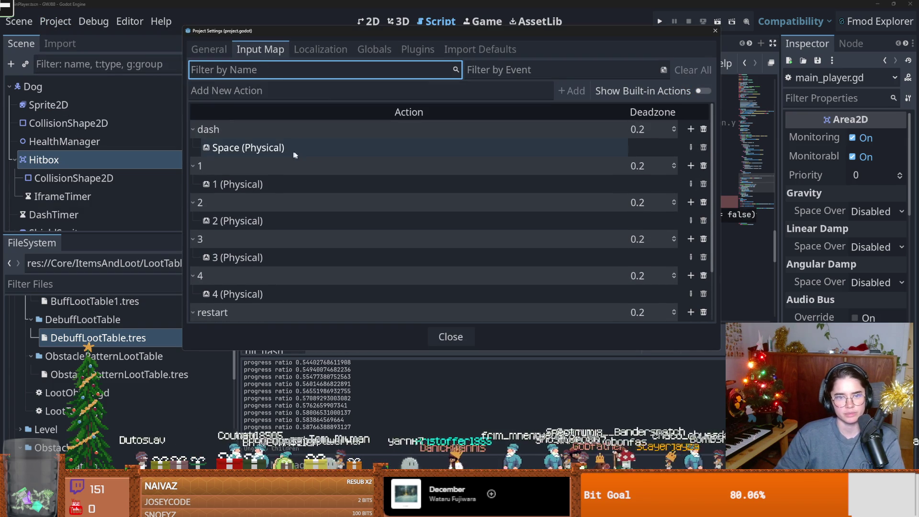
pyautogui.click(690, 129)
pyautogui.press('s')
pyautogui.press('BackSpace')
pyautogui.press('shift')
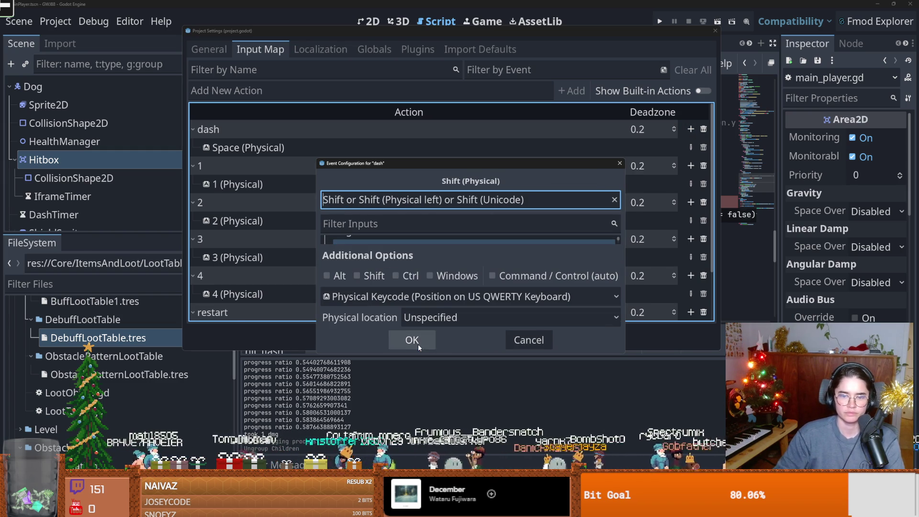
pyautogui.click(418, 344)
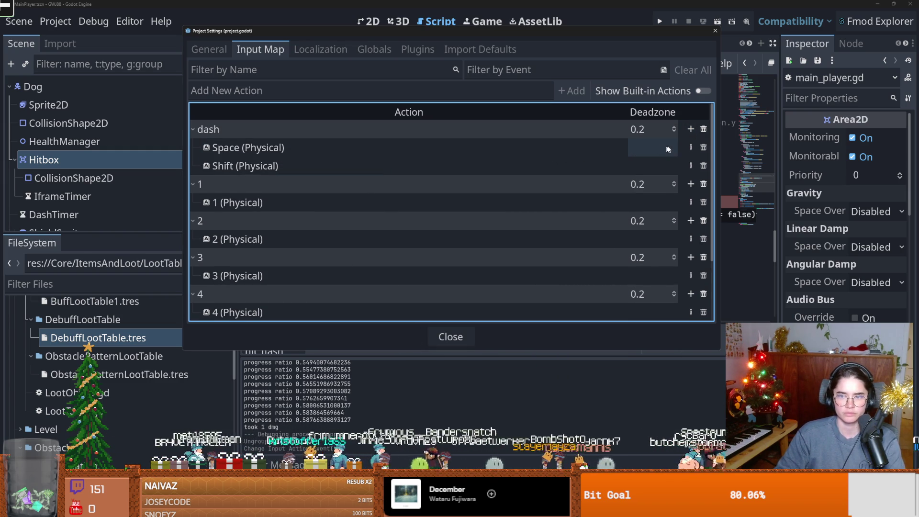
pyautogui.click(703, 148)
# Step: Add a new 'jump' input action bound to Space, then close Project Settings
pyautogui.click(362, 70)
pyautogui.click(355, 89)
pyautogui.write('jump')
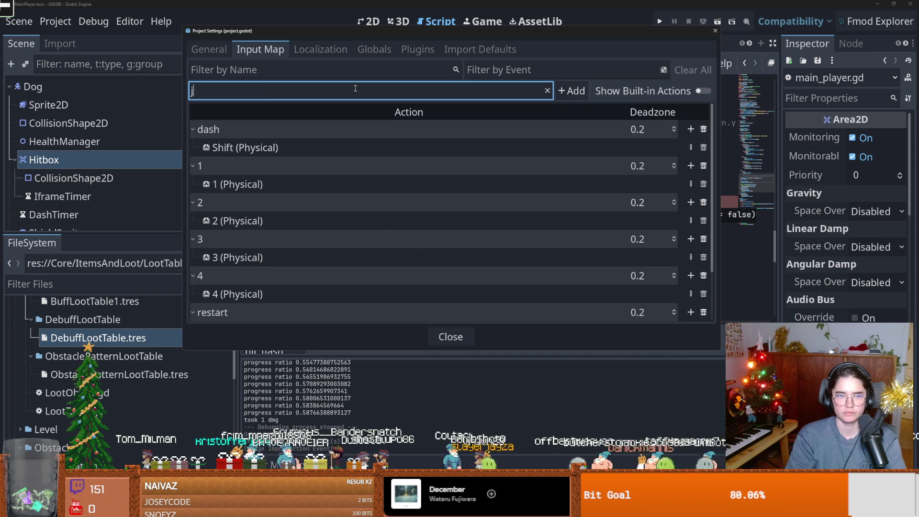
pyautogui.press('Return')
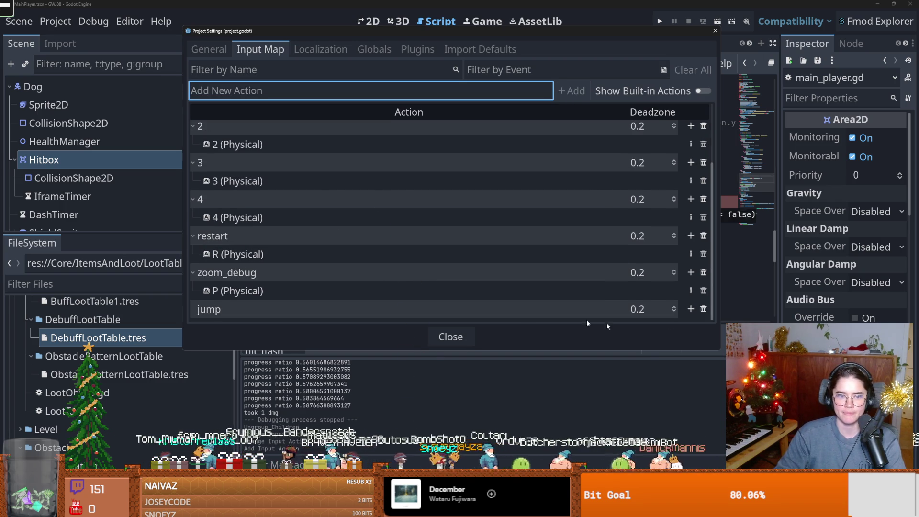
pyautogui.click(691, 308)
pyautogui.press('Return')
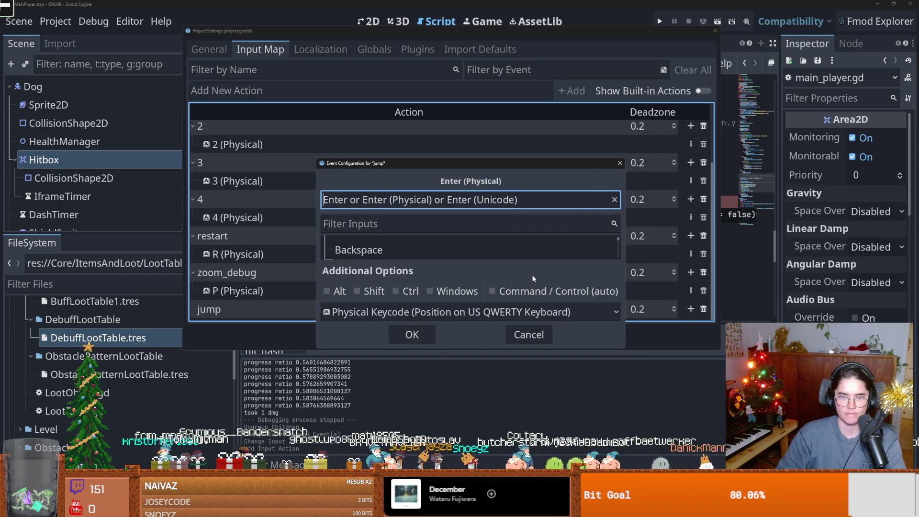
pyautogui.press('space')
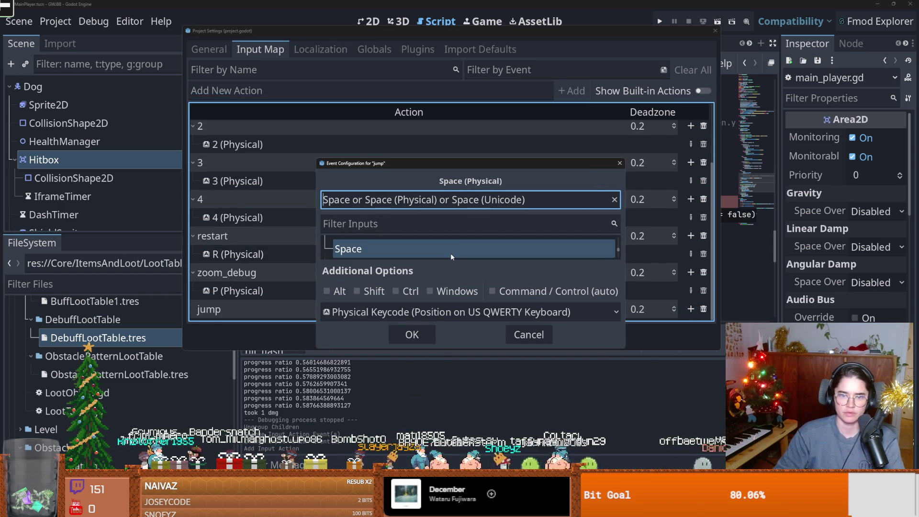
pyautogui.click(414, 334)
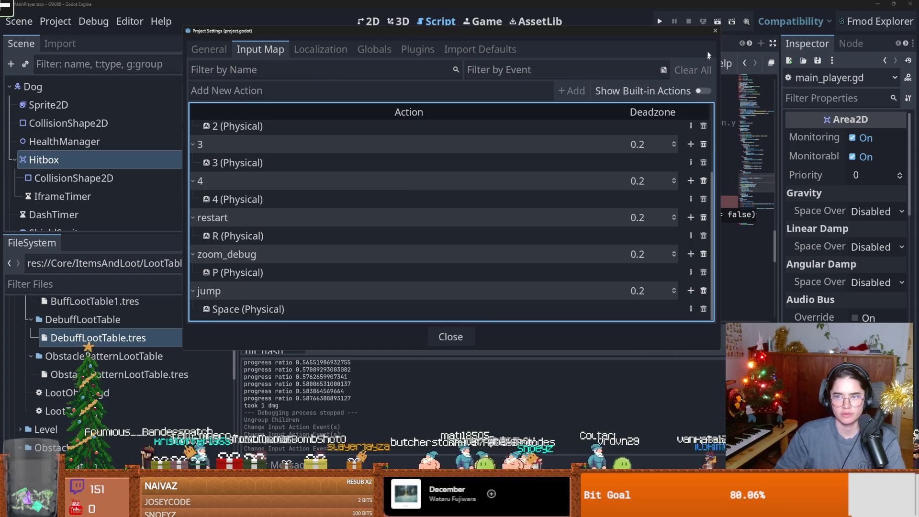
pyautogui.click(715, 30)
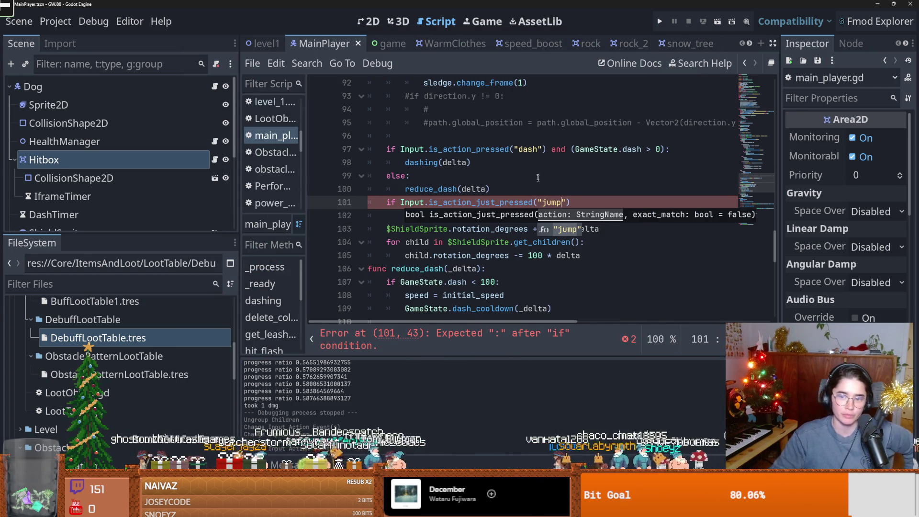
# Step: Finish line 101 with 'and !jumping:', call jump() beneath it, and save
pyautogui.click(587, 207)
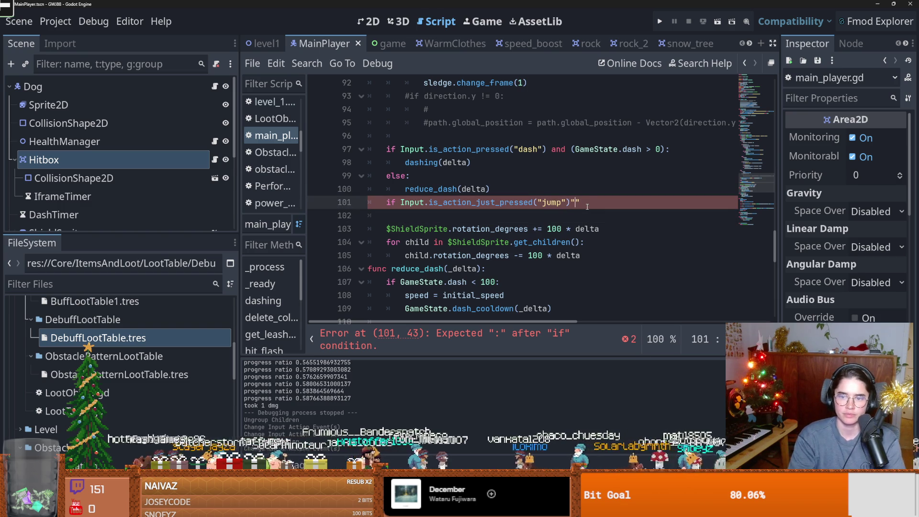
pyautogui.write('!jump')
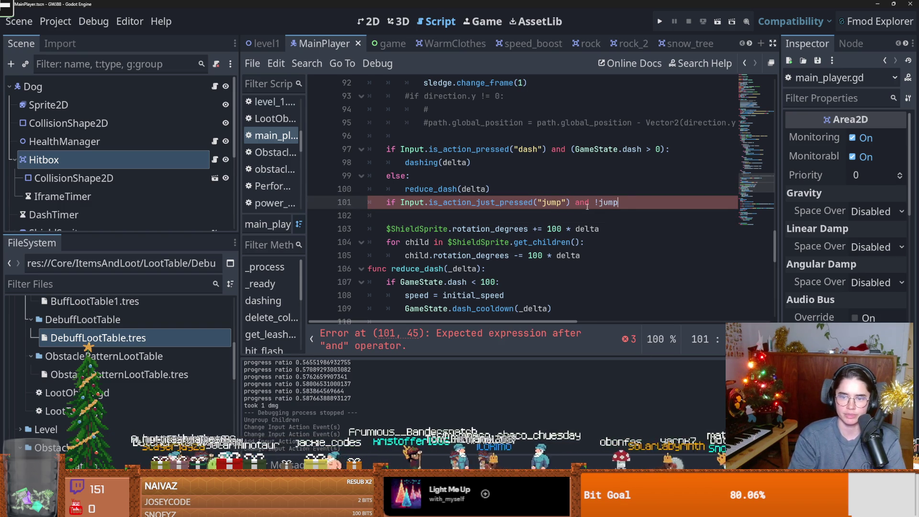
pyautogui.write('ing:')
pyautogui.press('Return')
pyautogui.write('h')
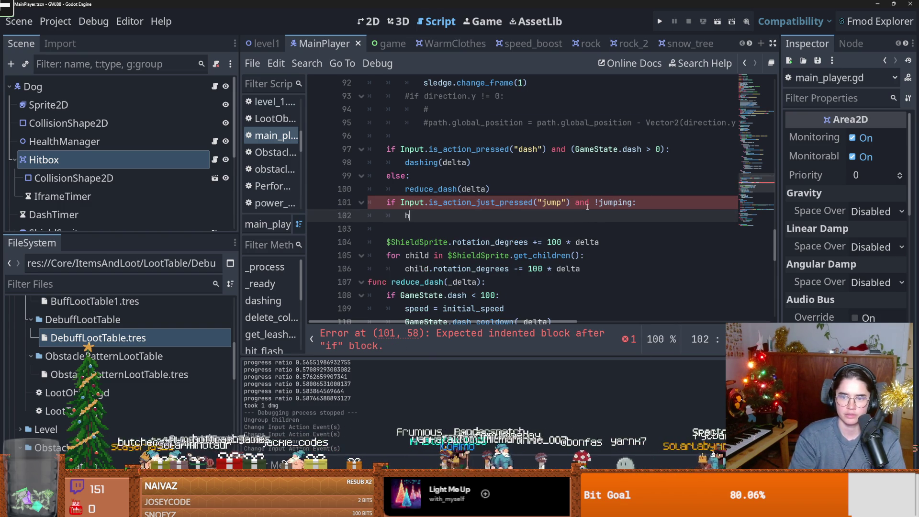
pyautogui.press('BackSpace')
pyautogui.write('ju')
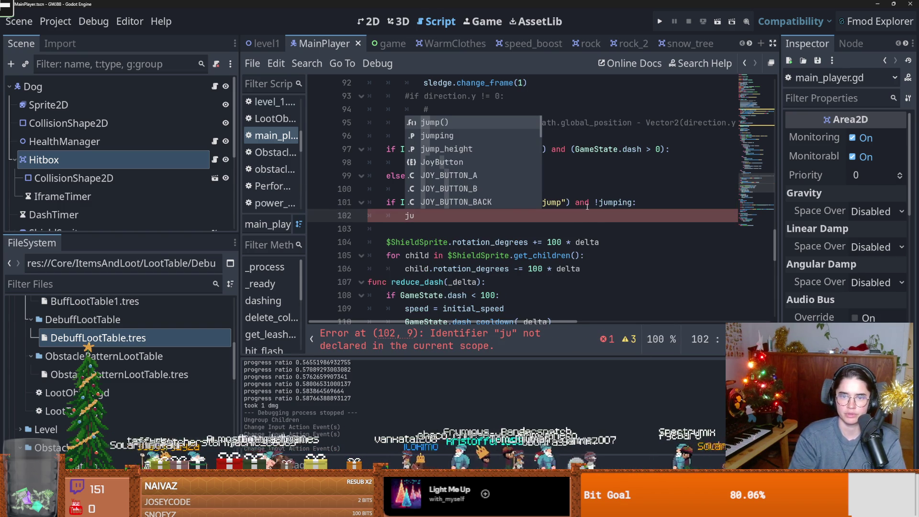
pyautogui.press('Return')
pyautogui.hotkey('ctrl', 's')
pyautogui.keyDown('ctrl'); pyautogui.click(415, 216); pyautogui.keyUp('ctrl')
pyautogui.scroll(-3, 415, 217)
# Step: Test-run the game, stop it with F8, then drag both splitters to widen the script editor
pyautogui.click(659, 21)
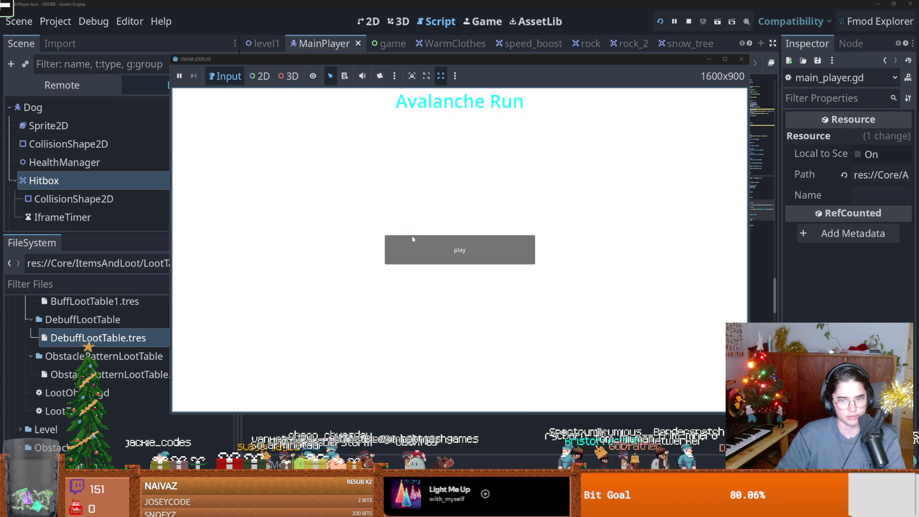
pyautogui.click(412, 242)
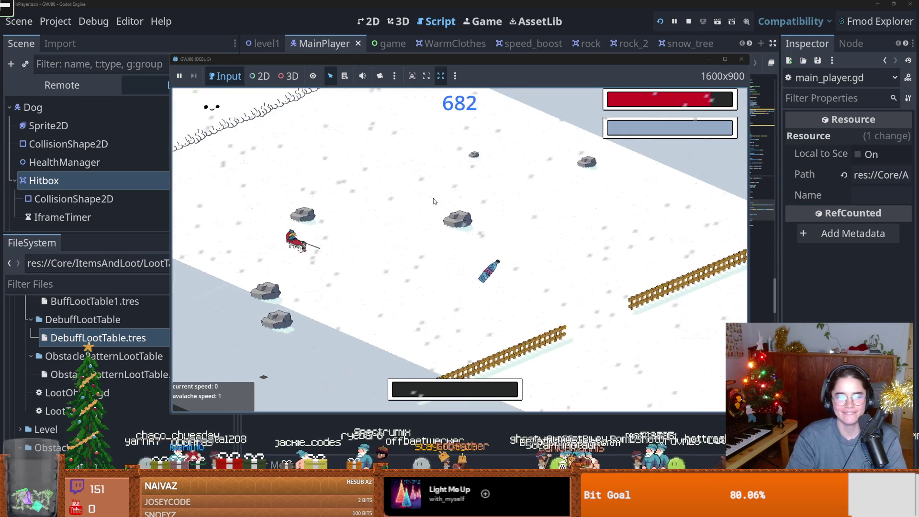
pyautogui.press('F8')
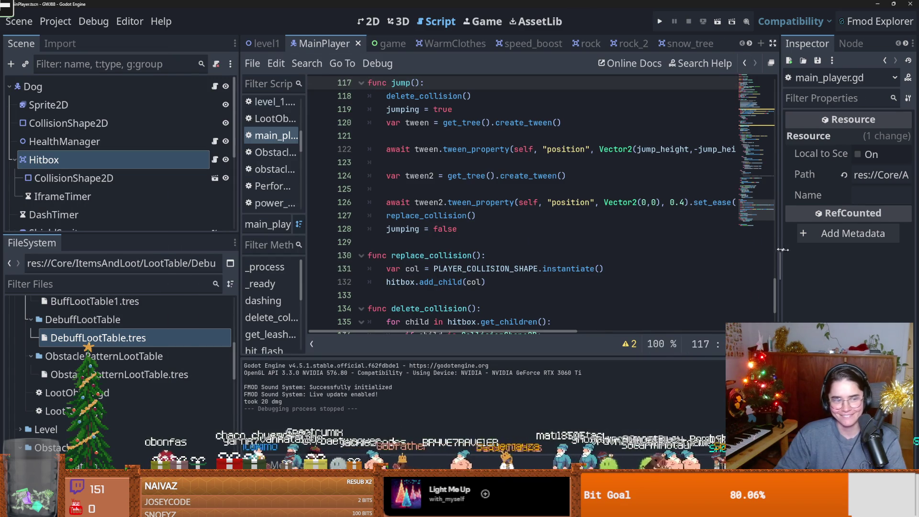
pyautogui.moveTo(779, 248); pyautogui.dragTo(804, 247)
pyautogui.moveTo(305, 261); pyautogui.dragTo(153, 247)
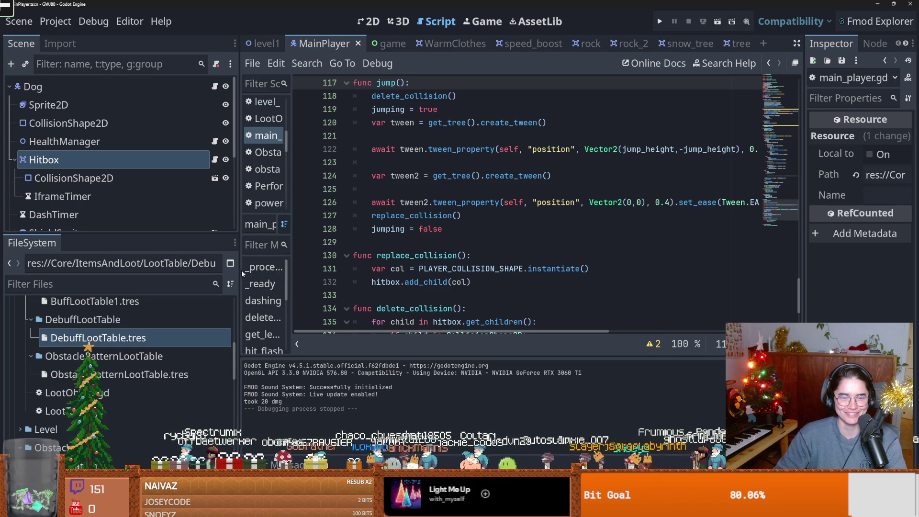
# Step: Shrink the side docks and scroll the script to check the sledge export variable
pyautogui.moveTo(239, 268); pyautogui.dragTo(94, 250)
pyautogui.scroll(2, 353, 276)
pyautogui.scroll(-1, 358, 276)
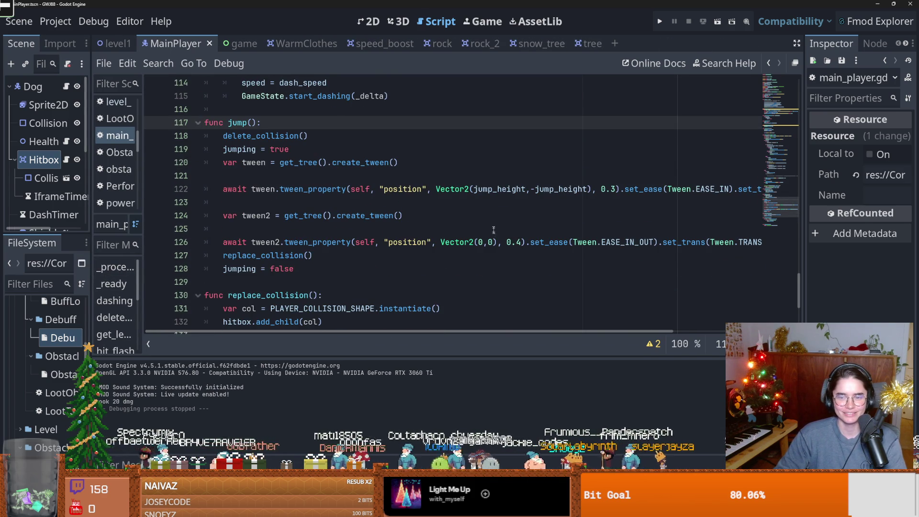
pyautogui.scroll(1, 522, 297)
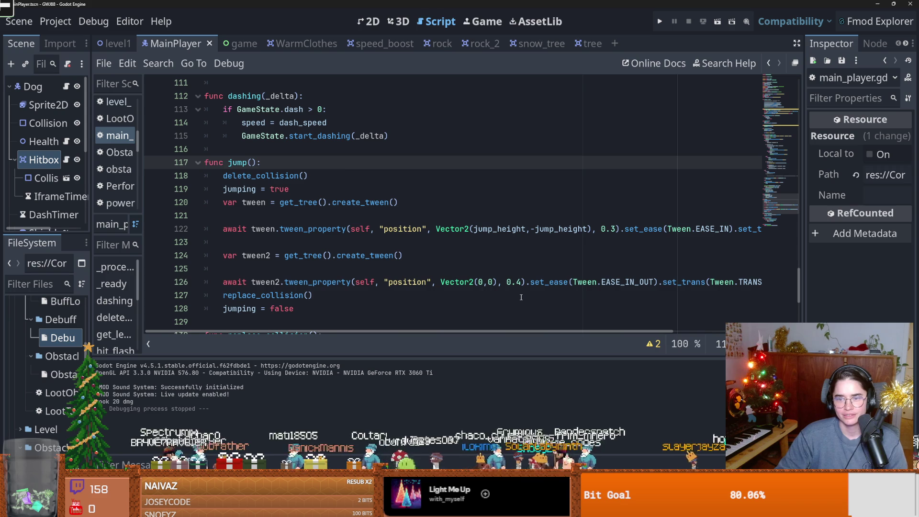
pyautogui.scroll(-1, 521, 297)
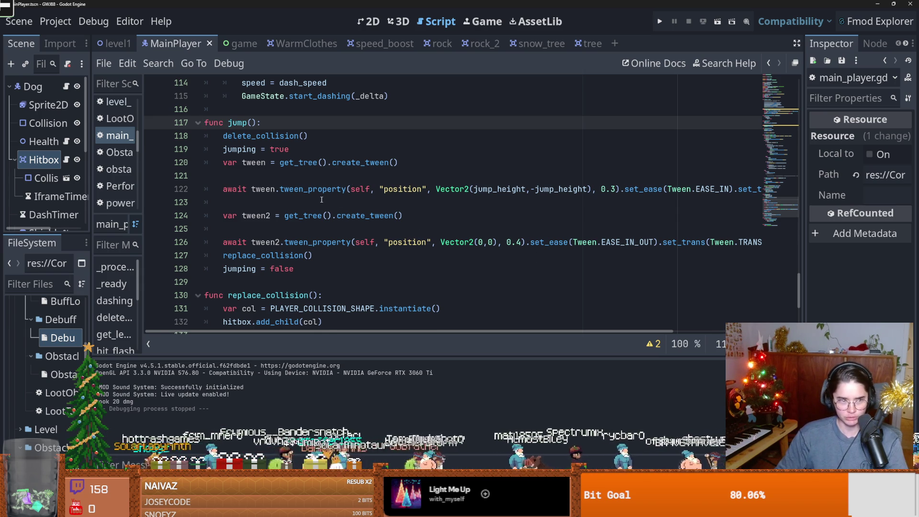
pyautogui.moveTo(794, 289); pyautogui.dragTo(791, 56)
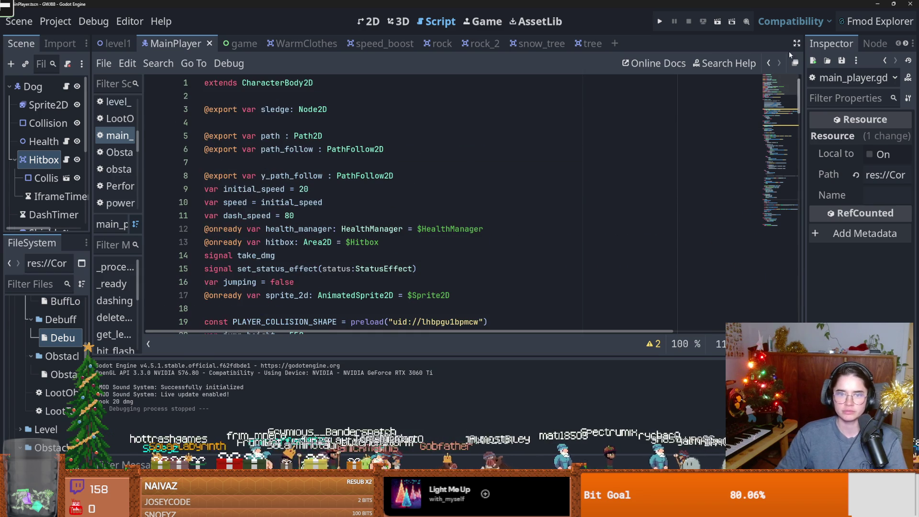
pyautogui.doubleClick(276, 109)
pyautogui.moveTo(798, 96)
pyautogui.mouseDown()
pyautogui.moveTo(792, 316)
pyautogui.moveTo(791, 292)
pyautogui.mouseUp()
pyautogui.scroll(-3, 143, 252)
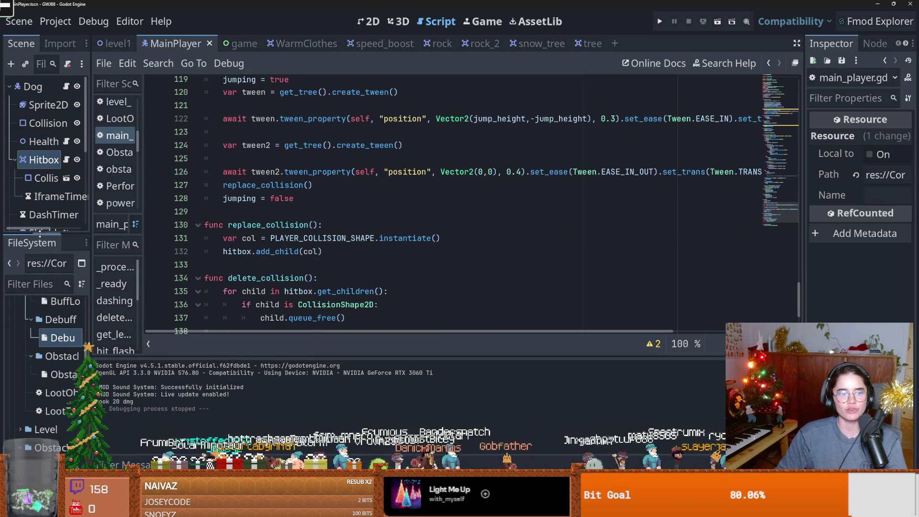
# Step: Lengthen and widen the Scene dock so all the Dog's child nodes are readable
pyautogui.moveTo(39, 233); pyautogui.dragTo(40, 392)
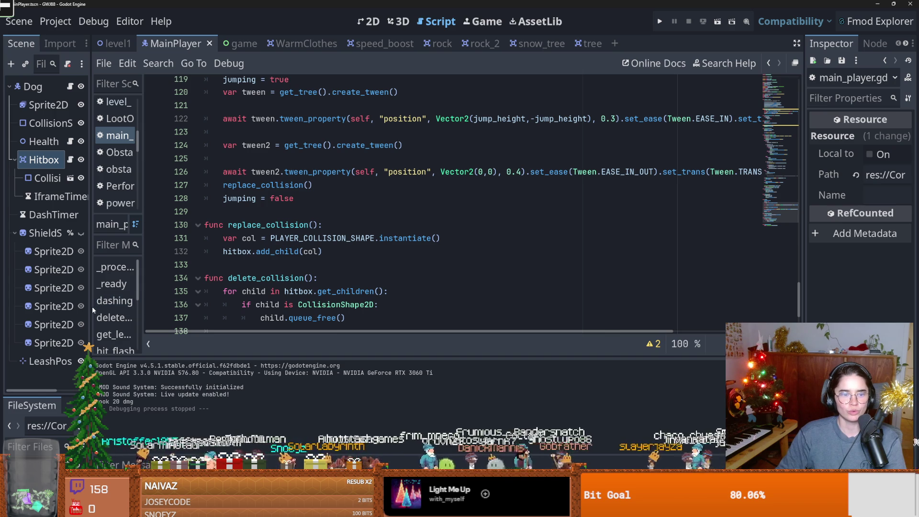
pyautogui.moveTo(91, 307); pyautogui.dragTo(151, 307)
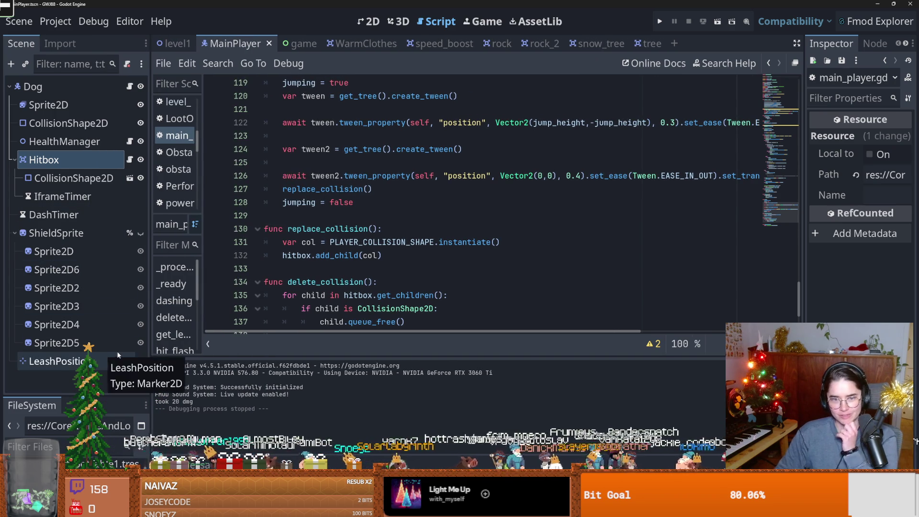
pyautogui.click(372, 21)
# Step: Select LeashPosition to show its position (127, 6), save MainPlayer, and return to the script
pyautogui.scroll(4, 235, 254)
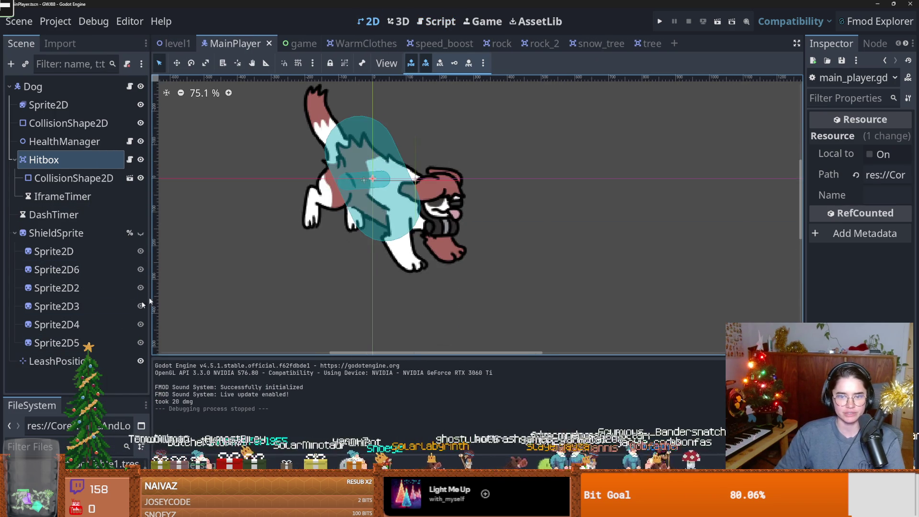
pyautogui.click(62, 362)
pyautogui.click(141, 361)
pyautogui.click(140, 361)
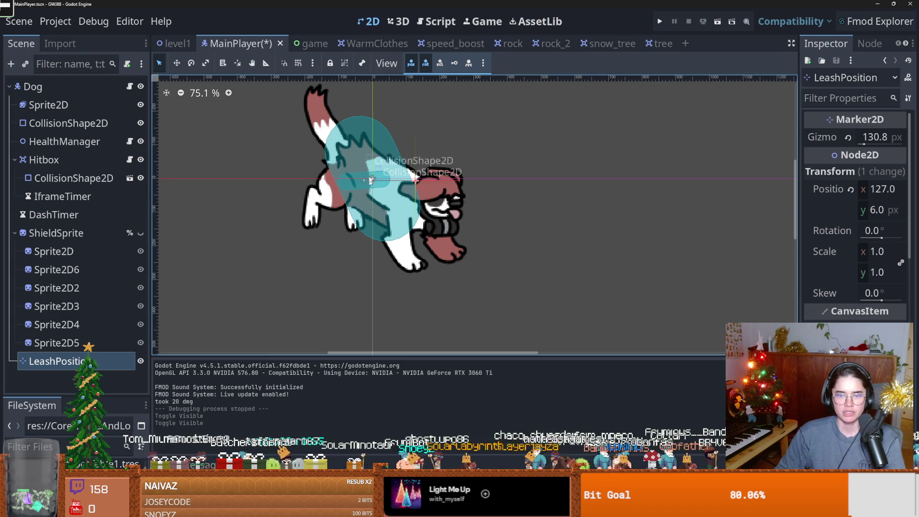
pyautogui.hotkey('ctrl', 's')
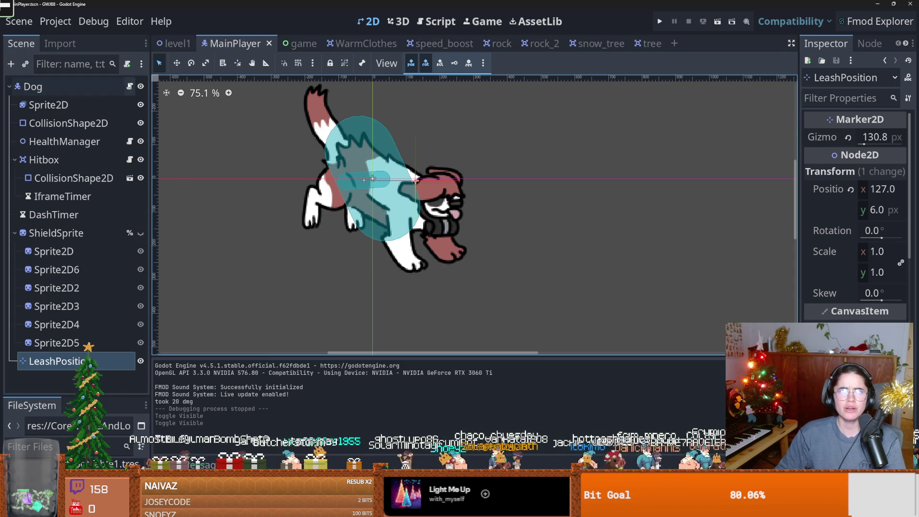
pyautogui.hotkey('ctrl', 'F3')
pyautogui.scroll(2, 394, 220)
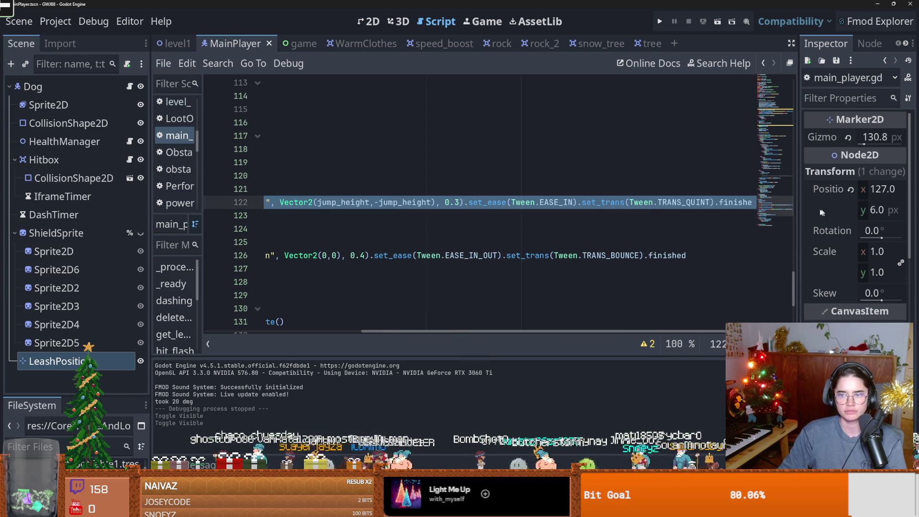
pyautogui.scroll(-1, 479, 201)
# Step: Open blank lines in jump() and paste a copy of the rise tween lines
pyautogui.click(305, 174)
pyautogui.press('Return')
pyautogui.press('Return')
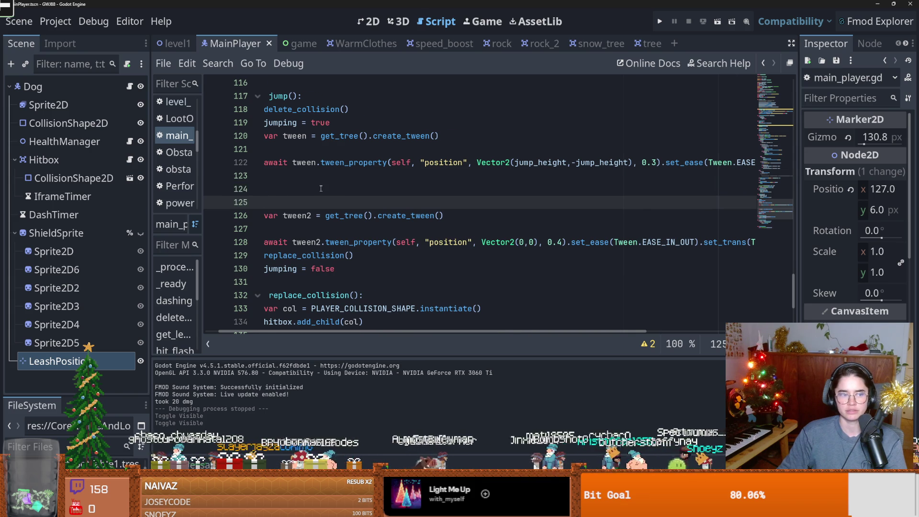
pyautogui.scroll(1, 312, 201)
pyautogui.click(297, 220)
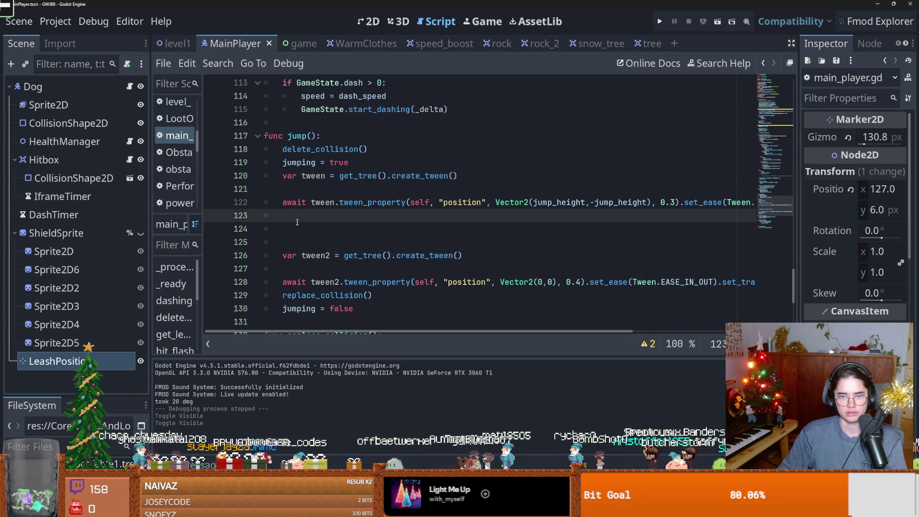
pyautogui.click(471, 177)
pyautogui.press('Return')
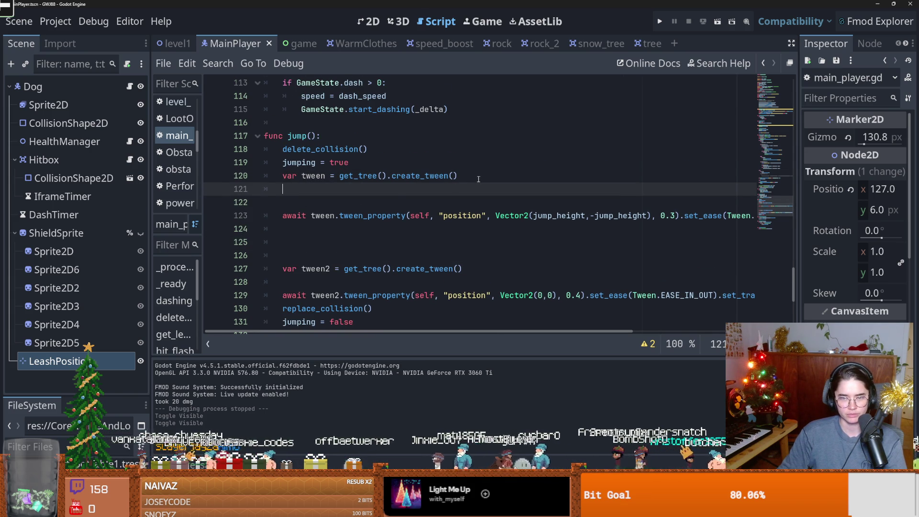
pyautogui.press('BackSpace')
pyautogui.press('Down')
pyautogui.press('BackSpace')
pyautogui.click(381, 162)
pyautogui.press('Return')
pyautogui.hotkey('ctrl', 'v')
# Step: Rename the pasted tween to tweensled and make it animate sledge instead of self
pyautogui.hscroll(-5, 349, 197)
pyautogui.click(326, 179)
pyautogui.write('sled')
pyautogui.doubleClick(323, 176)
pyautogui.hotkey('ctrl', 'c')
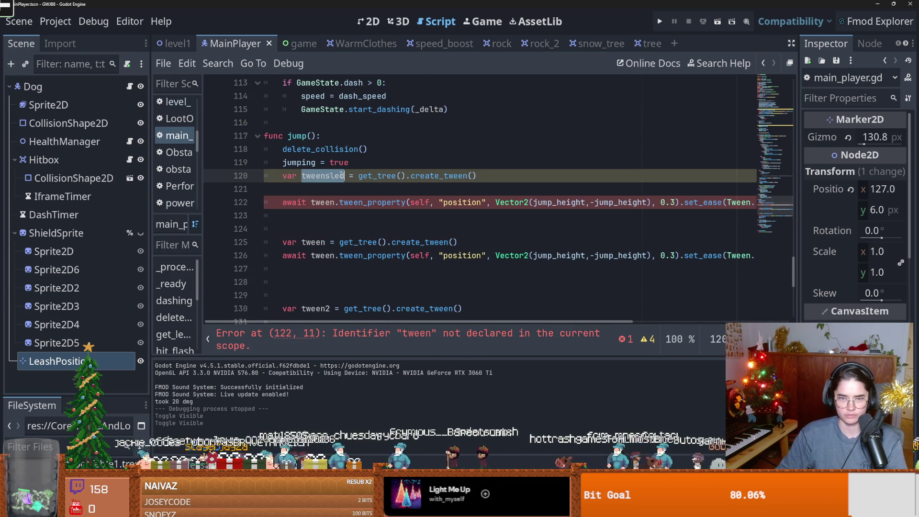
pyautogui.doubleClick(321, 202)
pyautogui.hotkey('ctrl', 'v')
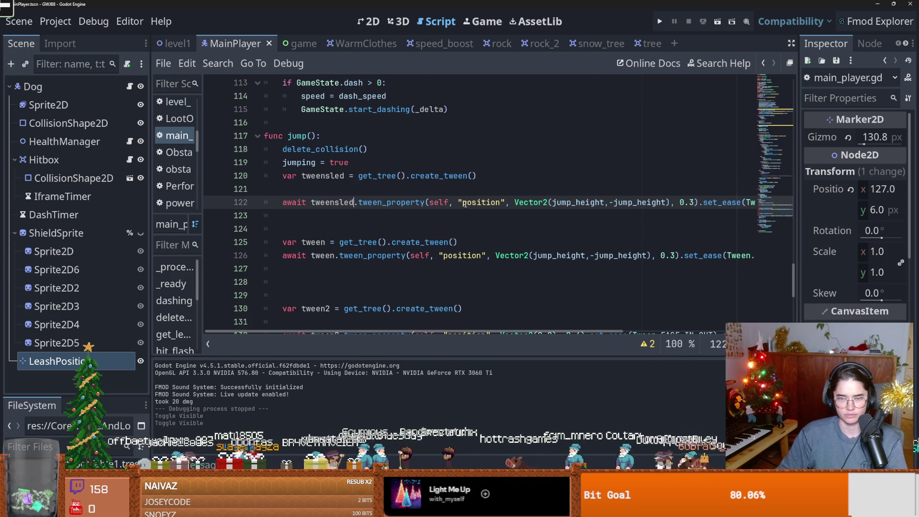
pyautogui.doubleClick(326, 177)
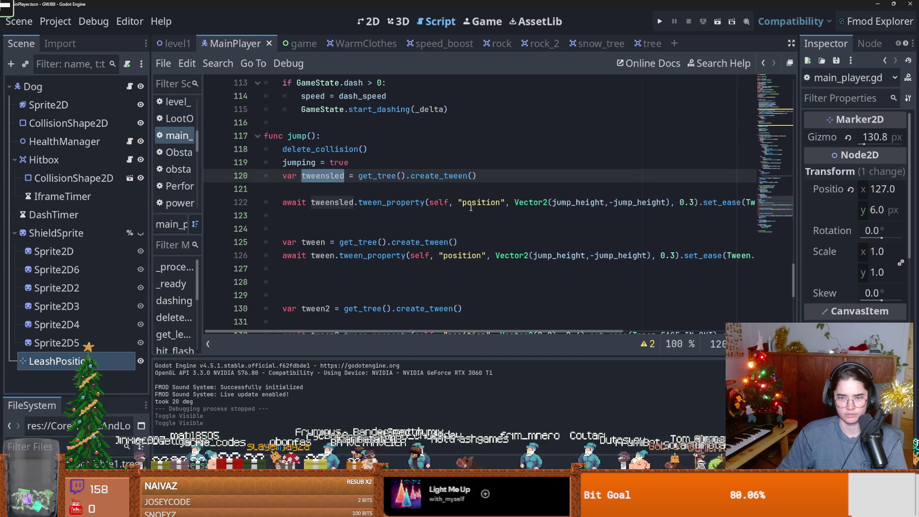
pyautogui.doubleClick(445, 203)
pyautogui.write('sle')
pyautogui.press('Return')
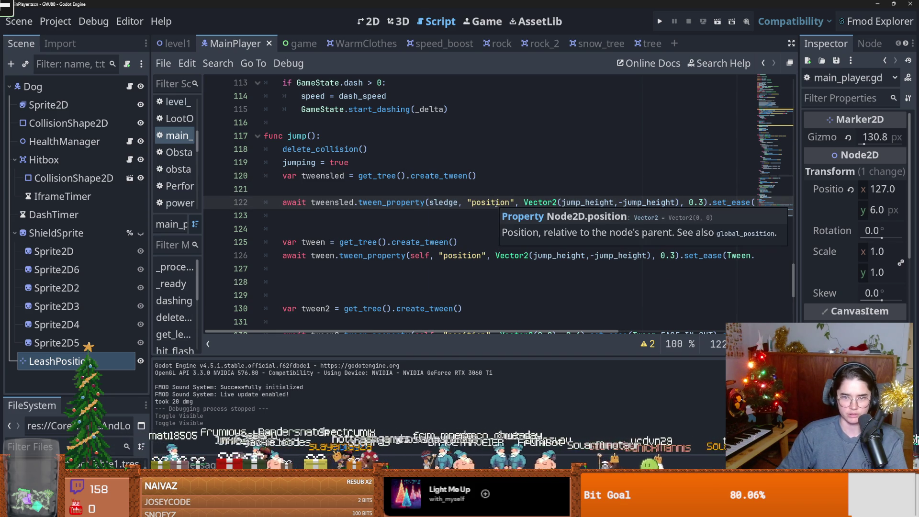
# Step: Tidy the blank lines and paste a copy of the two tween2 return lines
pyautogui.moveTo(282, 176)
pyautogui.mouseDown()
pyautogui.moveTo(622, 201)
pyautogui.moveTo(823, 199)
pyautogui.mouseUp()
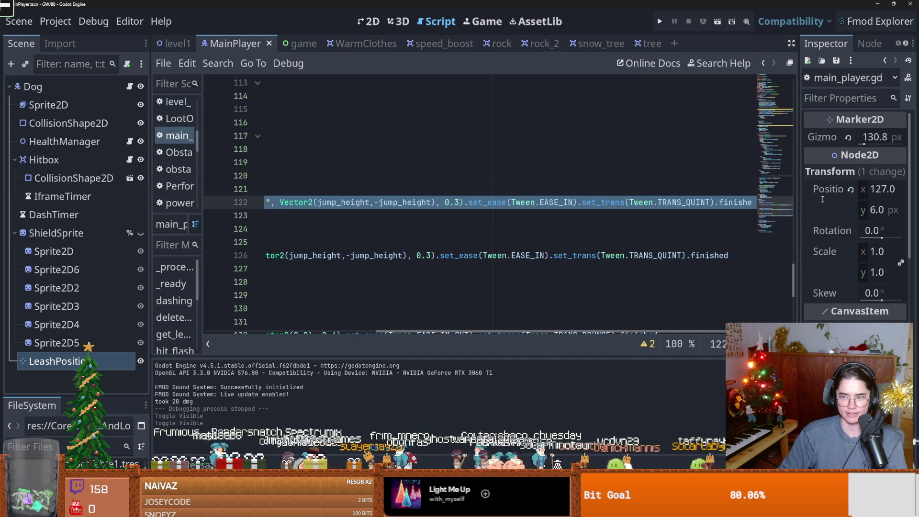
pyautogui.hscroll(-5, 594, 184)
pyautogui.scroll(-2, 479, 163)
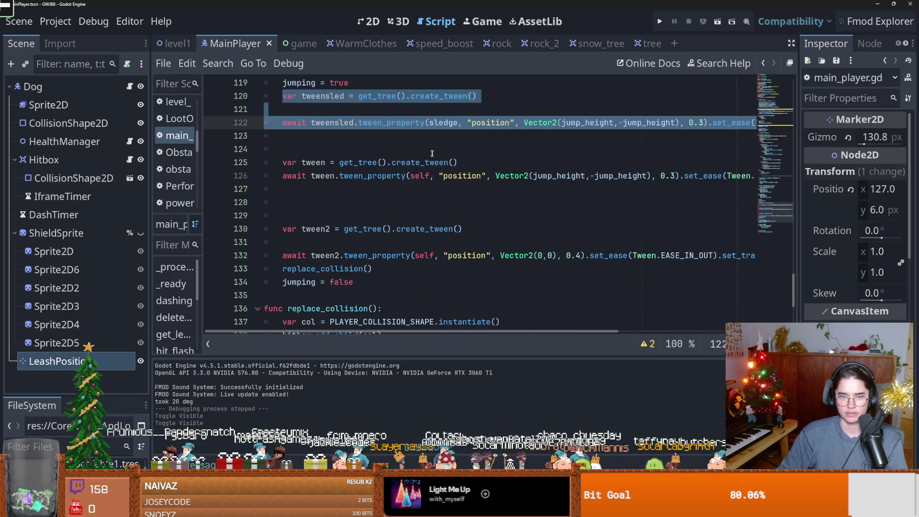
pyautogui.click(438, 152)
pyautogui.scroll(-1, 395, 202)
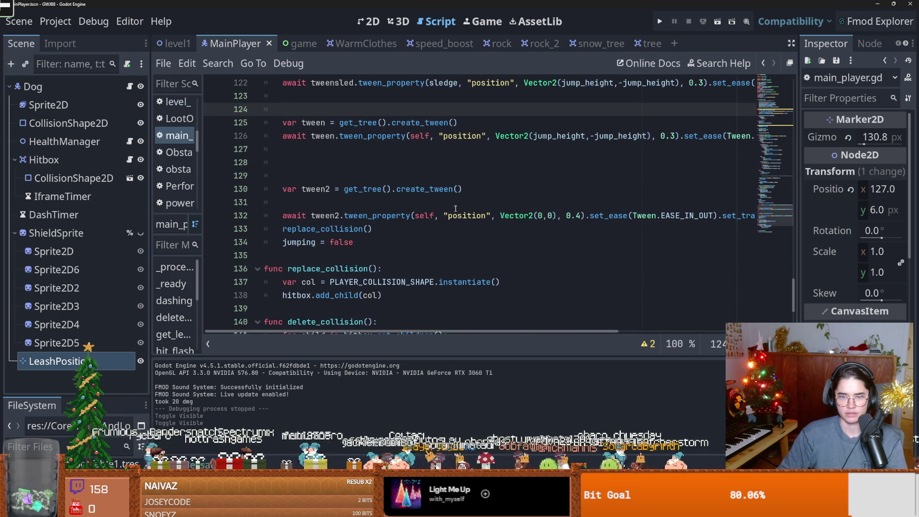
pyautogui.click(285, 189)
pyautogui.press('Down')
pyautogui.press('BackSpace')
pyautogui.click(298, 164)
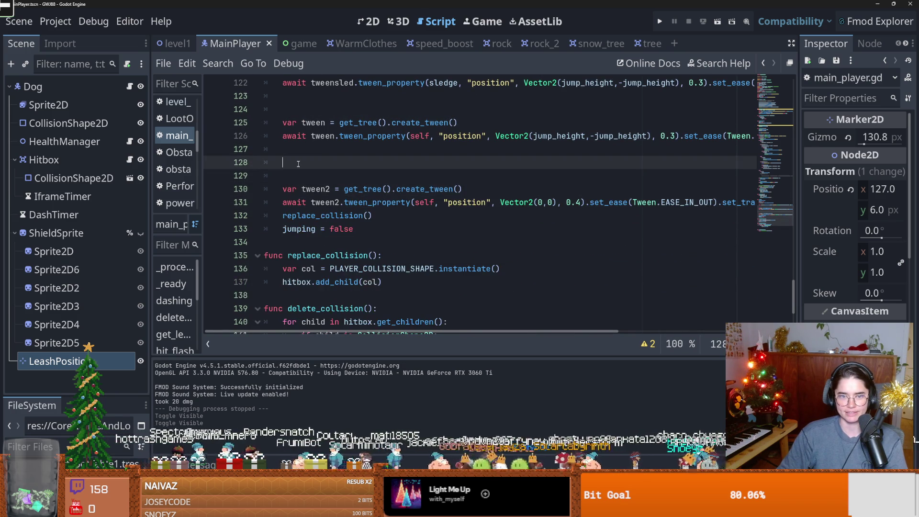
pyautogui.press('Return')
pyautogui.press('Return')
pyautogui.moveTo(282, 215); pyautogui.dragTo(744, 229)
pyautogui.hotkey('ctrl', 'c')
pyautogui.click(330, 176)
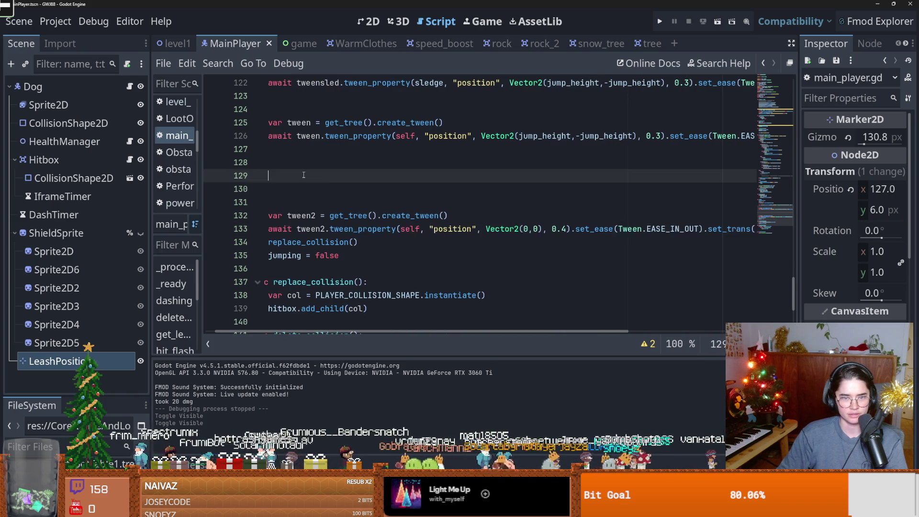
pyautogui.hotkey('ctrl', 'v')
# Step: Change the pasted lines to tweensled2 tweening sledge back to Vector2(0,0)
pyautogui.hscroll(-3, 330, 186)
pyautogui.scroll(1, 330, 186)
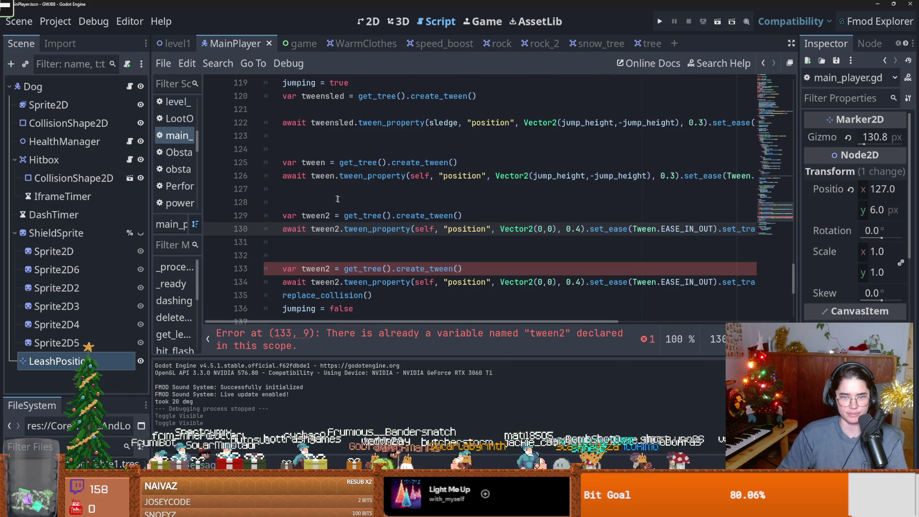
pyautogui.doubleClick(436, 124)
pyautogui.hotkey('ctrl', 'c')
pyautogui.doubleClick(433, 229)
pyautogui.hotkey('ctrl', 'v')
pyautogui.click(331, 215)
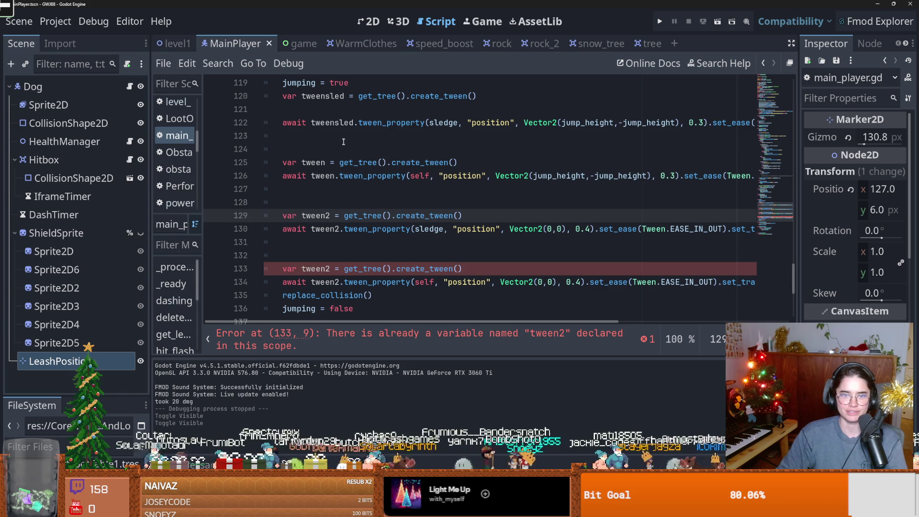
pyautogui.doubleClick(331, 122)
pyautogui.doubleClick(323, 96)
pyautogui.hotkey('ctrl', 'c')
pyautogui.doubleClick(320, 215)
pyautogui.hotkey('ctrl', 'v')
pyautogui.doubleClick(325, 229)
pyautogui.hotkey('ctrl', 'v')
pyautogui.click(345, 216)
pyautogui.write('2')
pyautogui.click(354, 229)
pyautogui.write('2')
# Step: Run the project to test the dog and sledge jump
pyautogui.click(416, 215)
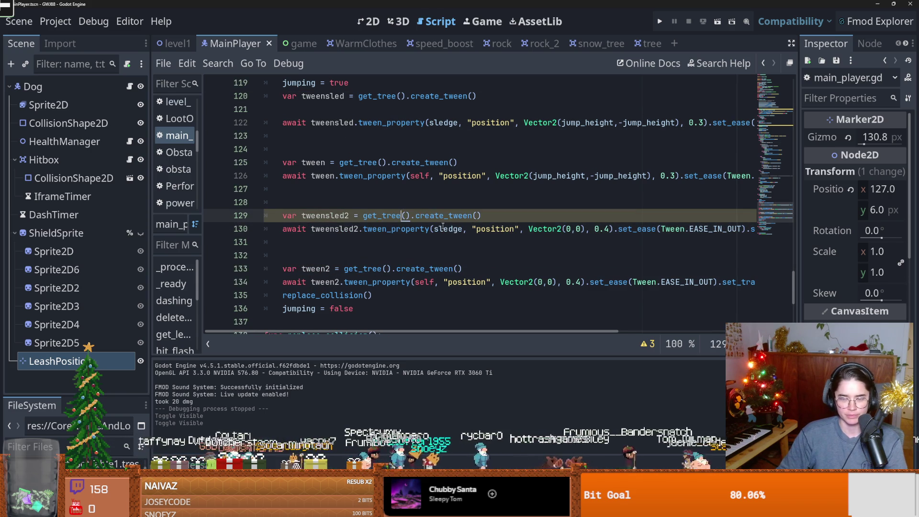
pyautogui.hscroll(3, 579, 238)
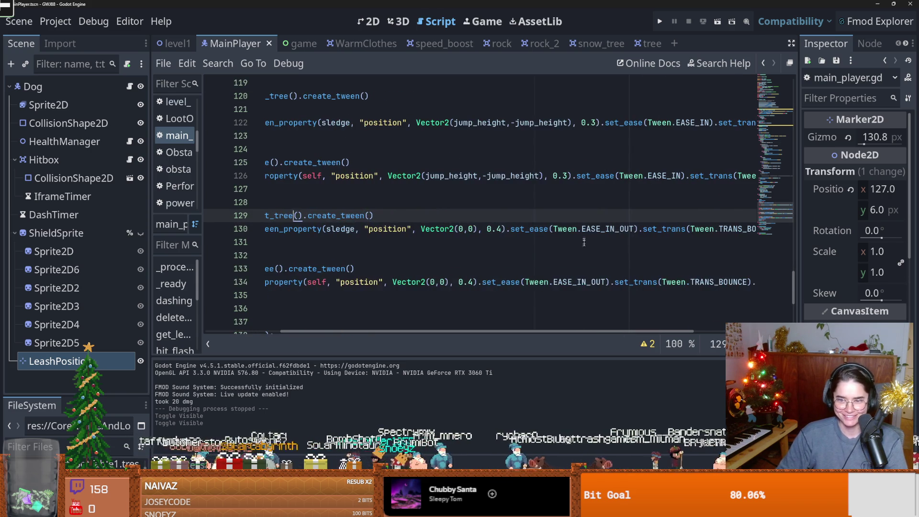
pyautogui.hscroll(-3, 515, 262)
pyautogui.scroll(1, 558, 255)
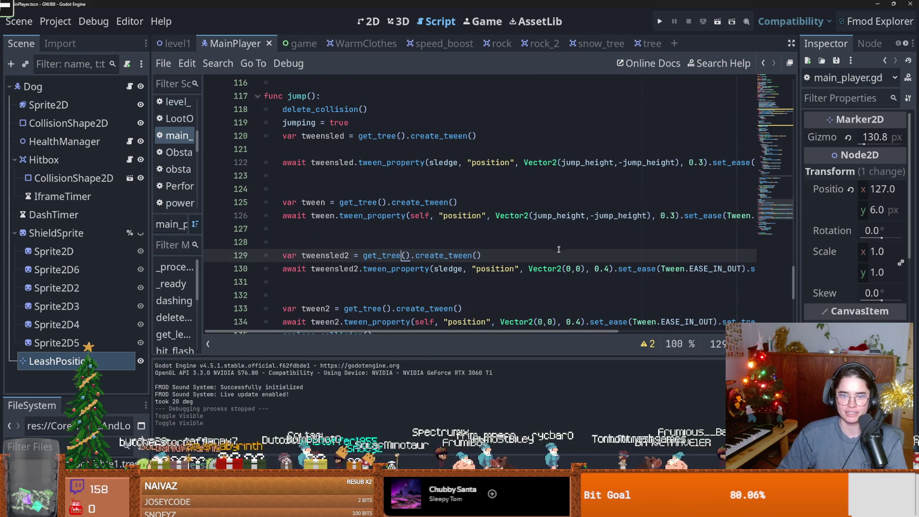
pyautogui.click(667, 23)
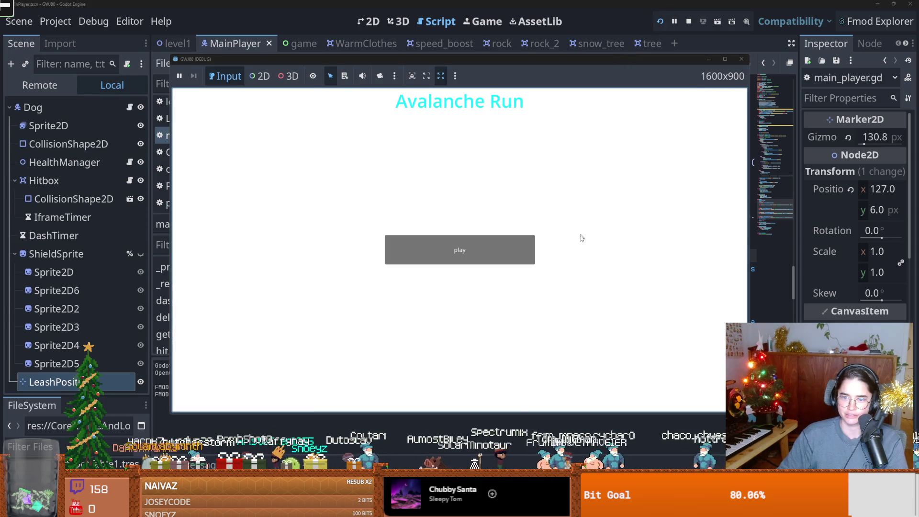
# Step: Start a run from the title screen, then stop the game a few seconds later
pyautogui.click(459, 249)
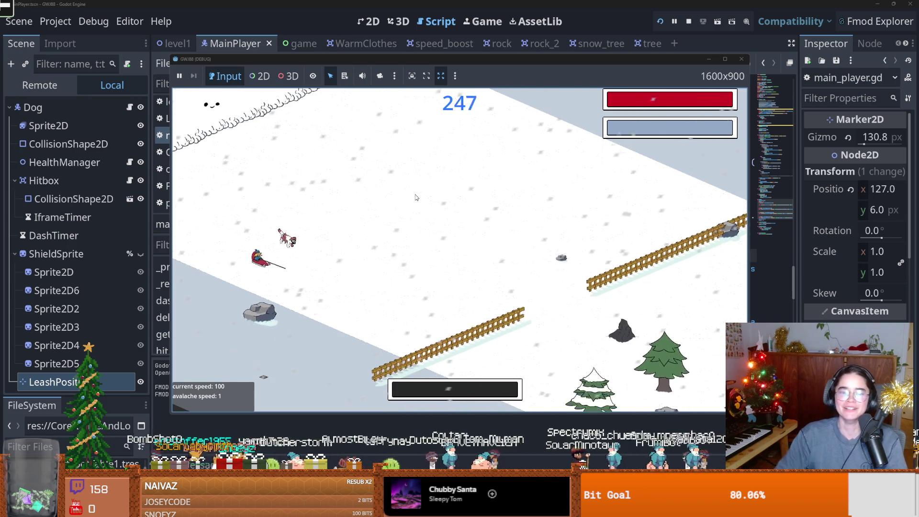
pyautogui.click(688, 21)
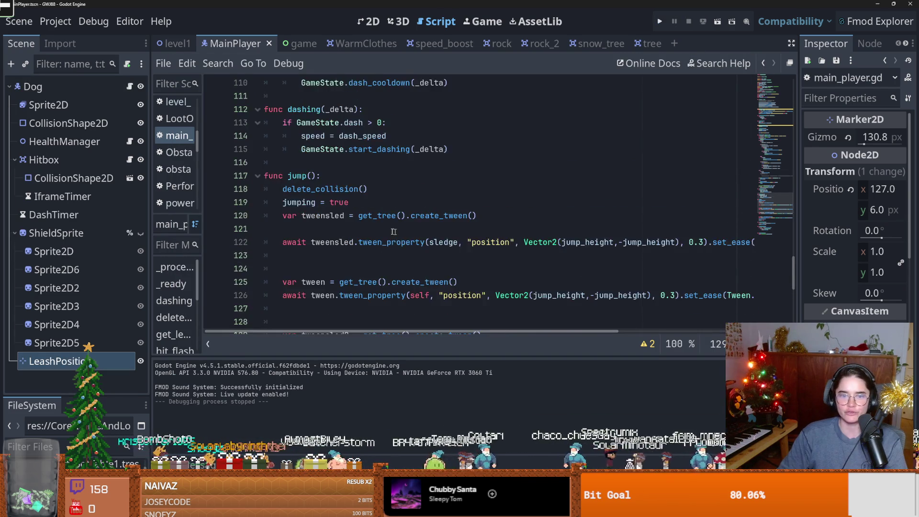
# Step: Remove 'await' and '.finished' from tweensled lines 122 and 130, then run with F5
pyautogui.doubleClick(302, 201)
pyautogui.moveTo(302, 201); pyautogui.dragTo(733, 216)
pyautogui.doubleClick(736, 204)
pyautogui.press('BackSpace')
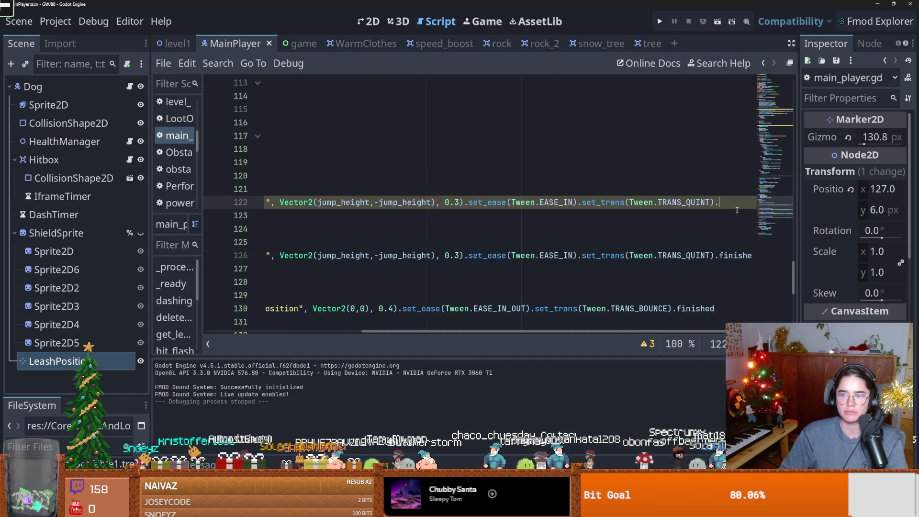
pyautogui.hscroll(-5, 577, 213)
pyautogui.scroll(-3, 431, 206)
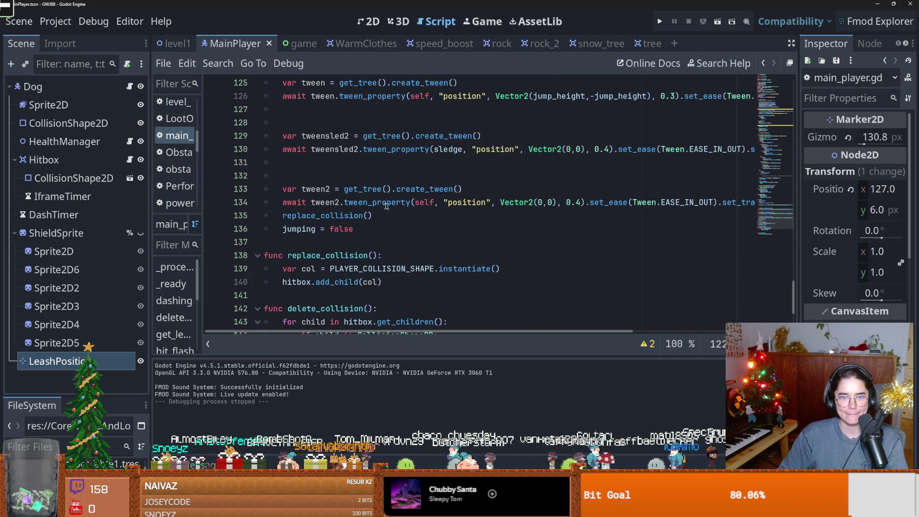
pyautogui.doubleClick(299, 189)
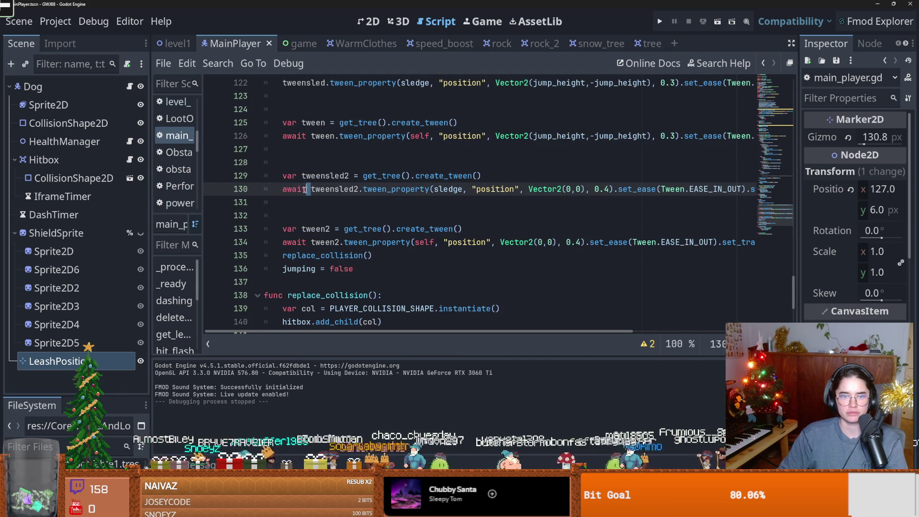
pyautogui.press('BackSpace')
pyautogui.press('Delete')
pyautogui.hscroll(5, 635, 216)
pyautogui.doubleClick(669, 189)
pyautogui.press('BackSpace')
pyautogui.press('BackSpace')
pyautogui.press('F5')
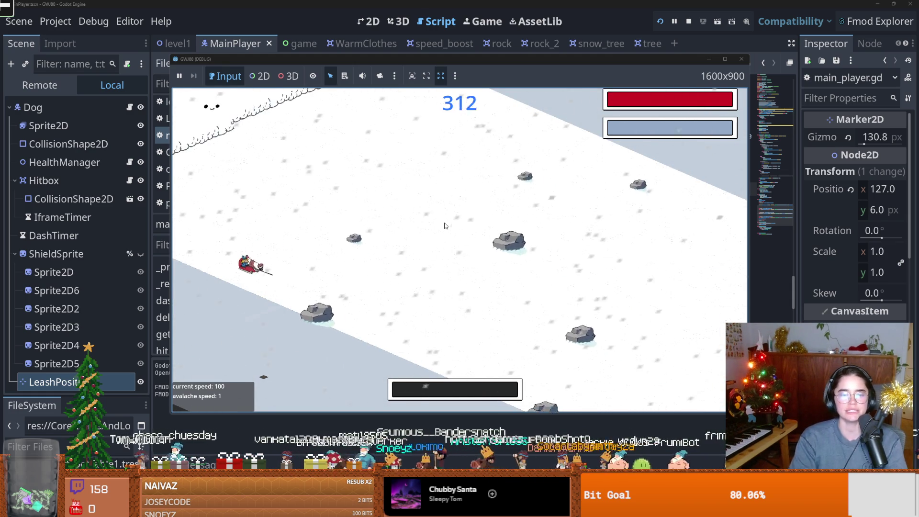
# Step: Stop the test run after watching the sledge jump with non-waiting tweens
pyautogui.click(742, 59)
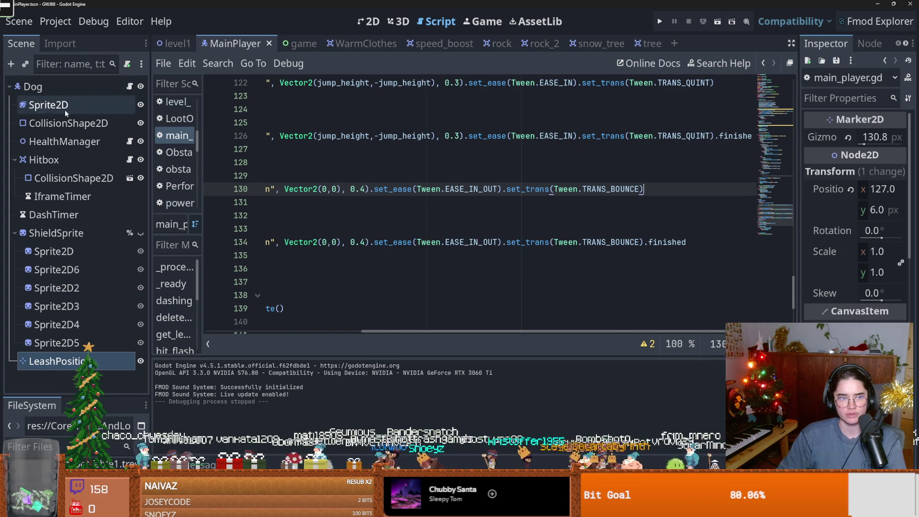
# Step: Switch to the level1 scene and expand YPath2D2 to reveal Dog and Sledge
pyautogui.click(65, 86)
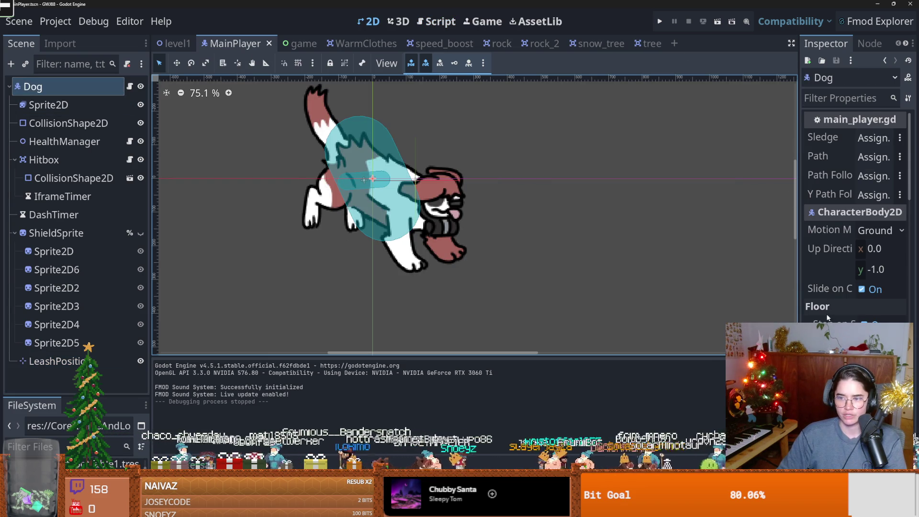
pyautogui.scroll(-10, 854, 215)
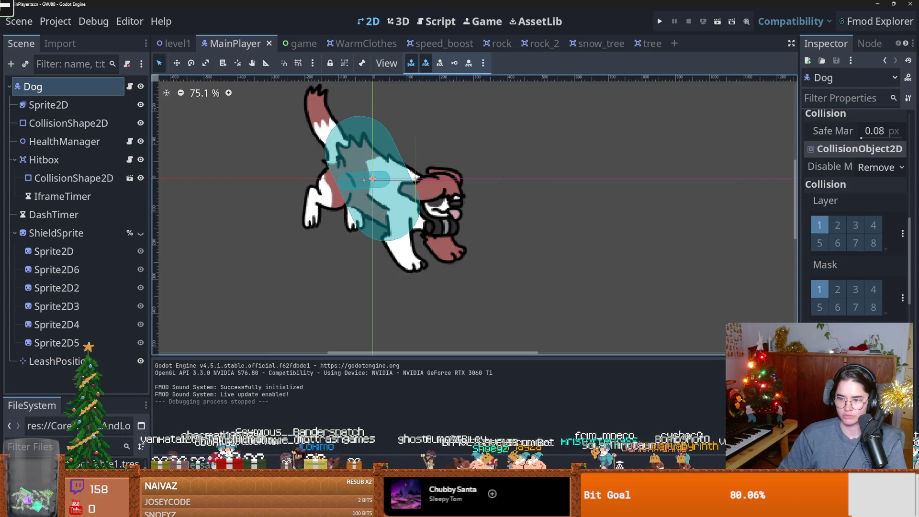
pyautogui.click(173, 44)
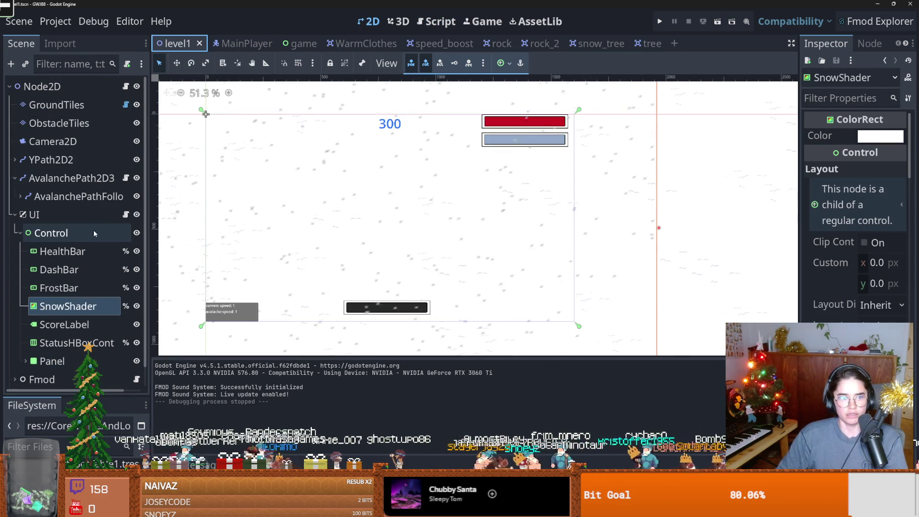
pyautogui.click(20, 196)
pyautogui.scroll(-3, 46, 211)
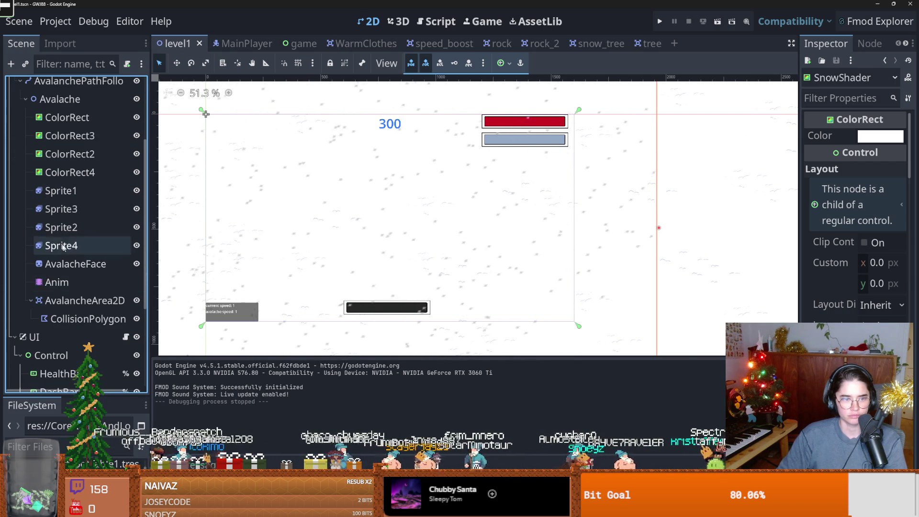
pyautogui.scroll(3, 67, 258)
pyautogui.click(15, 178)
pyautogui.click(15, 160)
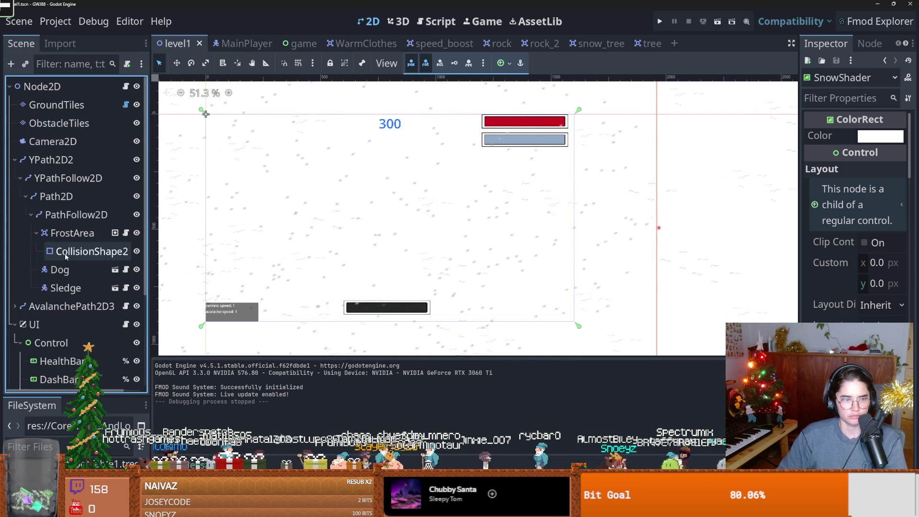
# Step: Review the level1 Dog's collision layer and mask, save the scene, and open level_1.gd
pyautogui.click(67, 272)
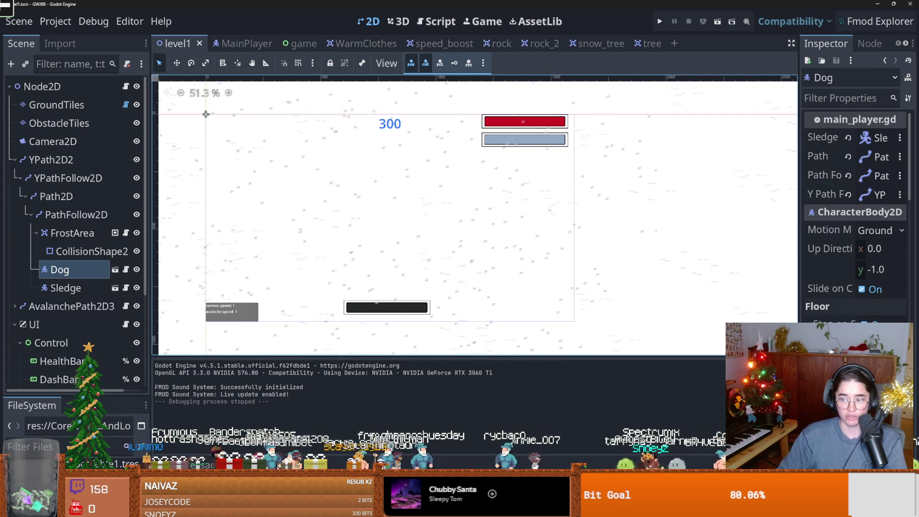
pyautogui.scroll(-8, 856, 240)
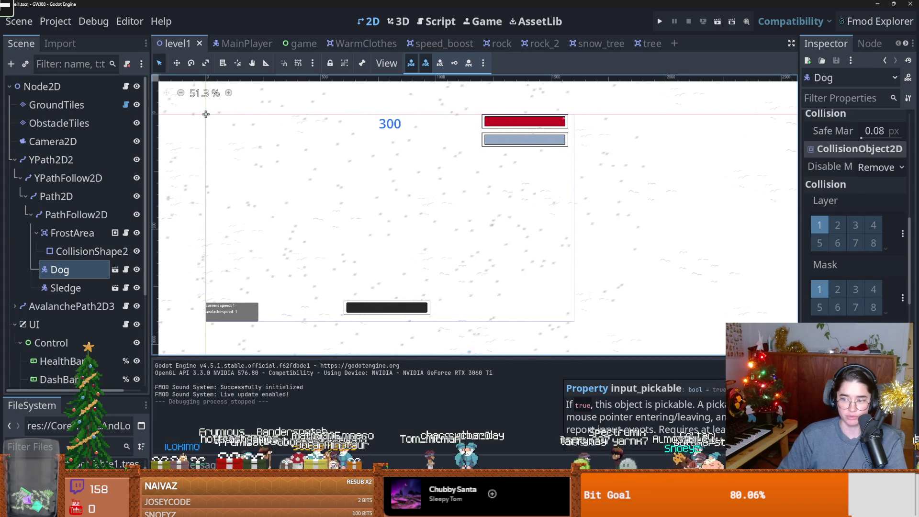
pyautogui.moveTo(375, 286); pyautogui.dragTo(586, 262)
pyautogui.scroll(1, 394, 218)
pyautogui.hotkey('ctrl', 's')
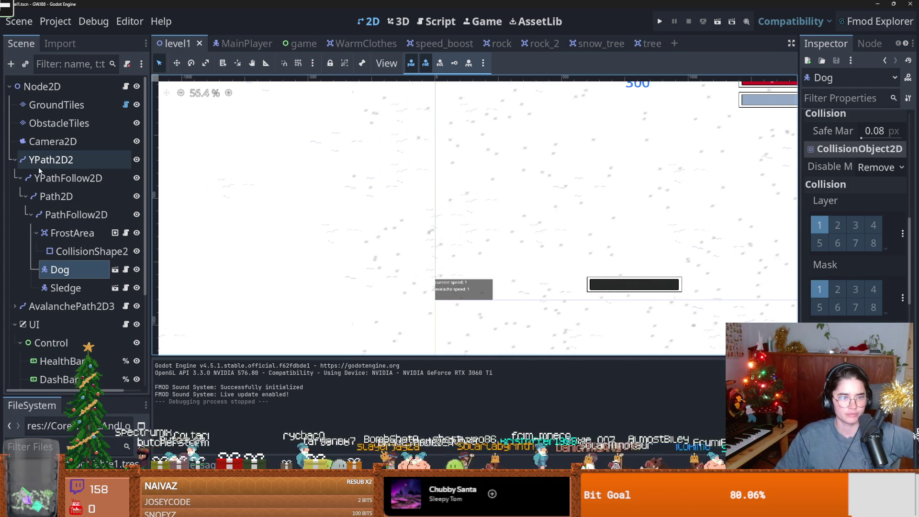
pyautogui.click(125, 86)
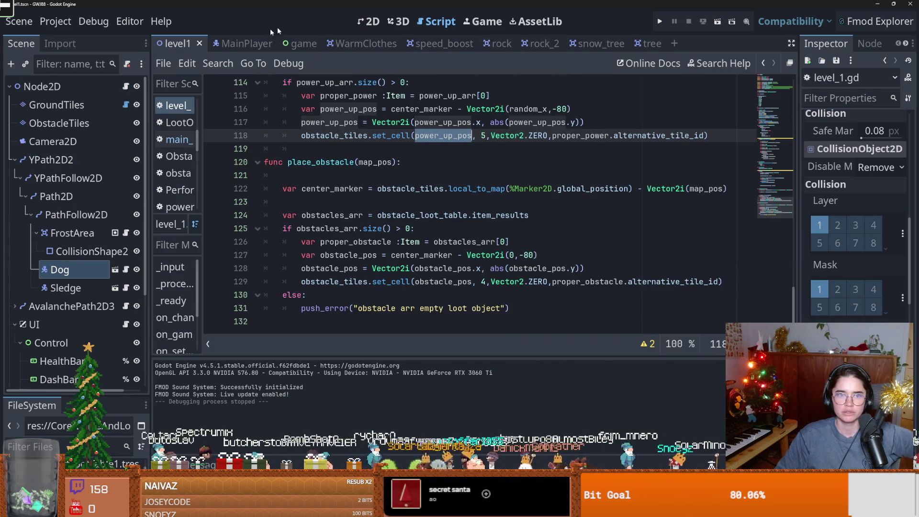
# Step: Go back to the MainPlayer scene, widen the Inspector to check collision settings, and save
pyautogui.click(244, 44)
pyautogui.hscroll(-5, 410, 252)
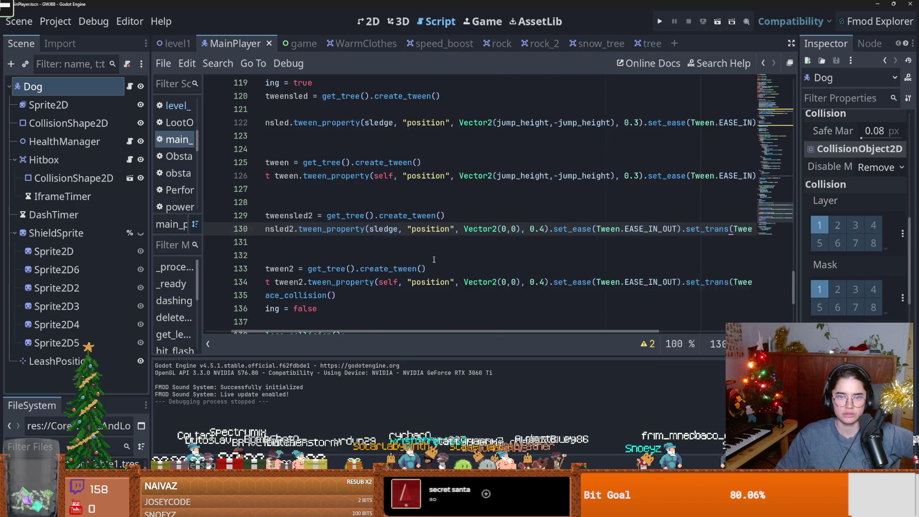
pyautogui.scroll(1, 488, 236)
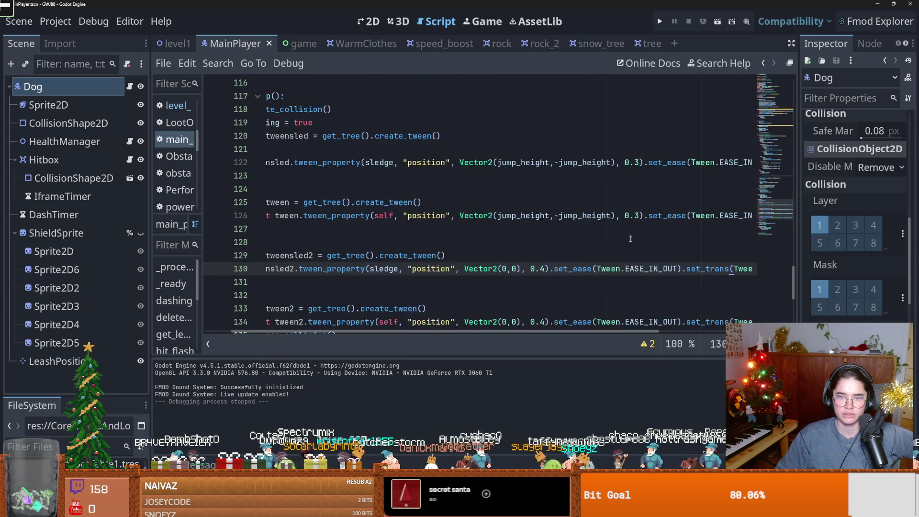
pyautogui.scroll(-1, 631, 238)
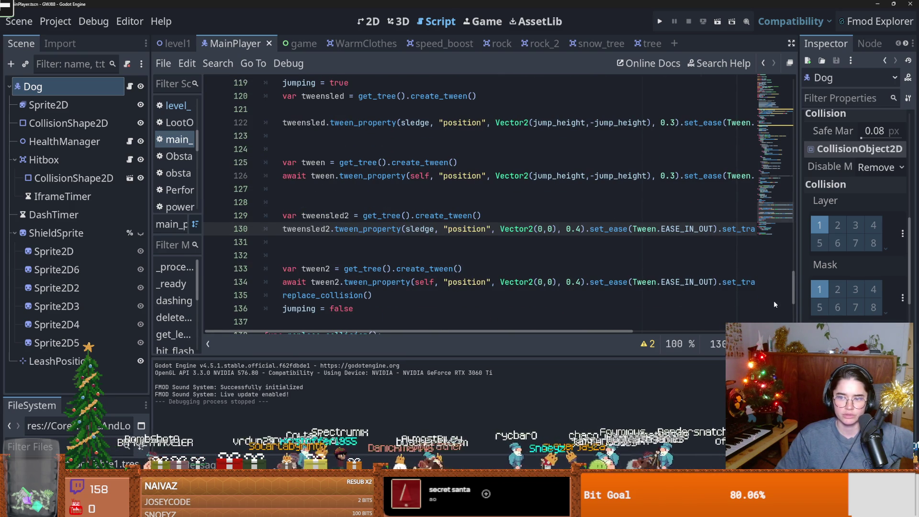
pyautogui.moveTo(797, 294); pyautogui.dragTo(715, 283)
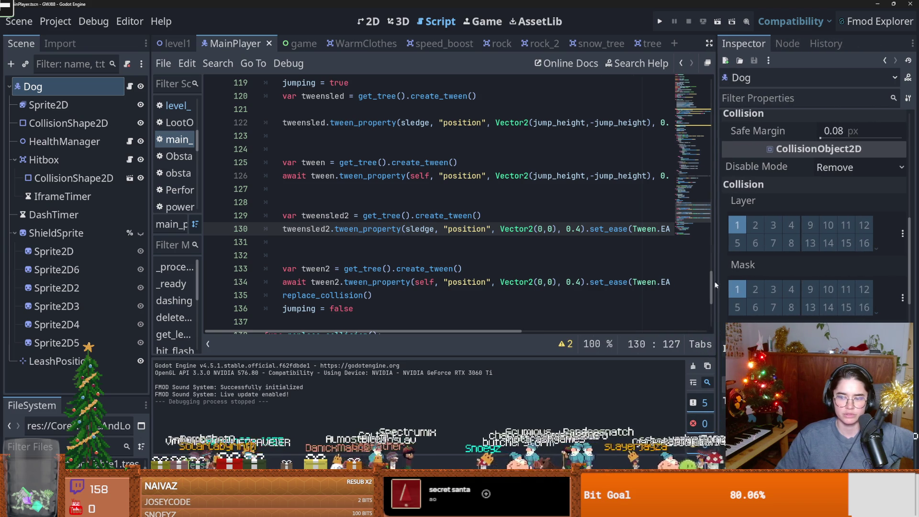
pyautogui.scroll(-3, 814, 216)
pyautogui.scroll(1, 814, 215)
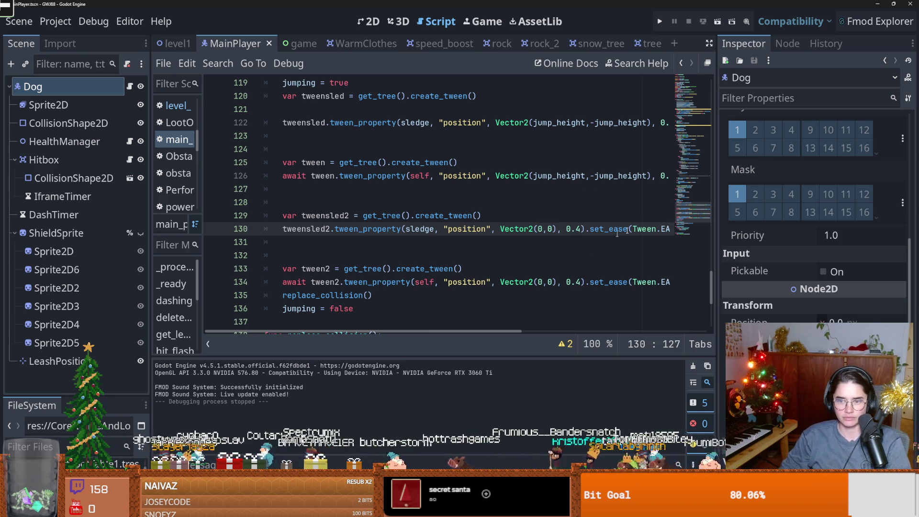
pyautogui.hotkey('ctrl', 's')
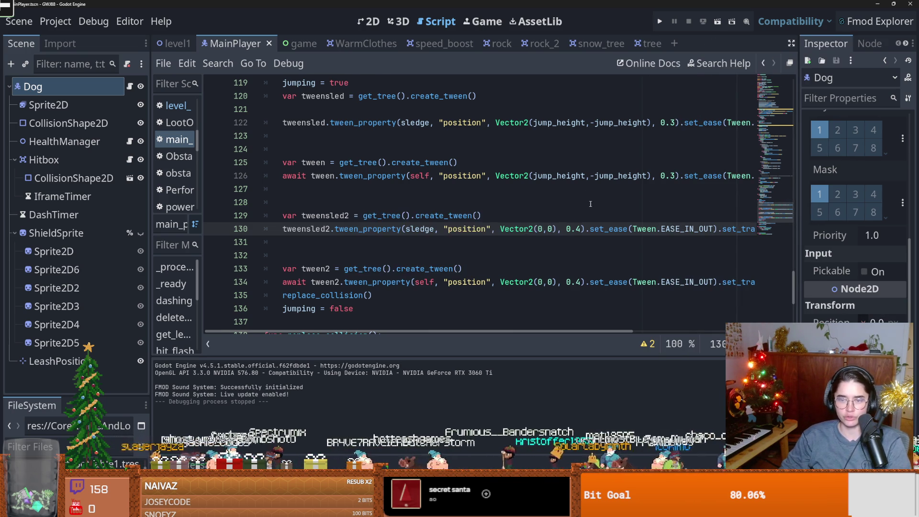
pyautogui.scroll(2, 590, 204)
pyautogui.scroll(2, 426, 199)
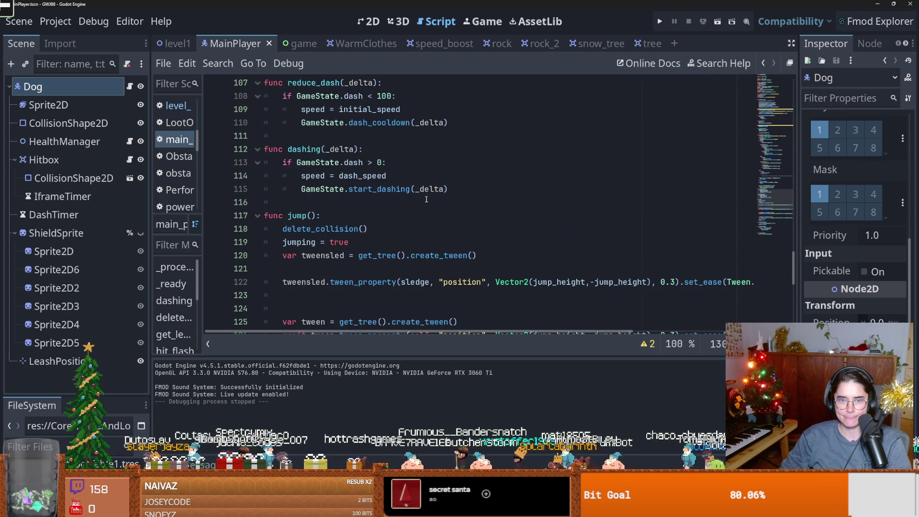
# Step: Search main_player.gd for 'position' and step through the matches
pyautogui.hotkey('ctrl', 'f')
pyautogui.write('position')
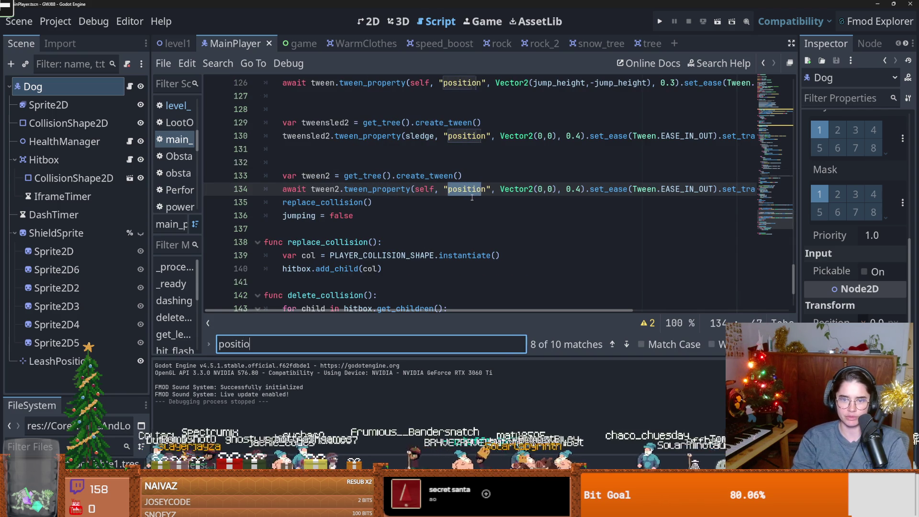
pyautogui.press('Return')
pyautogui.press('Return')
pyautogui.scroll(3, 499, 212)
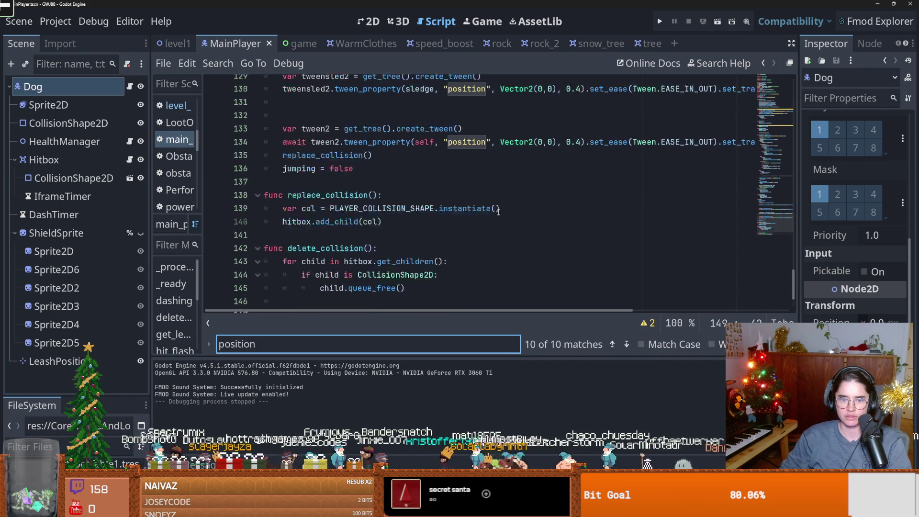
pyautogui.press('Return')
pyautogui.press('Return')
pyautogui.press('Return')
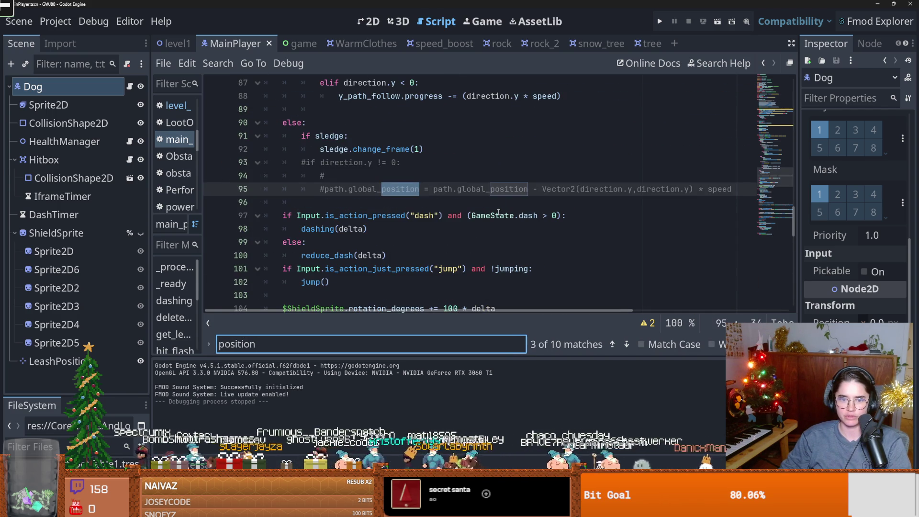
pyautogui.press('Return')
pyautogui.press('Return')
pyautogui.press('Return')
pyautogui.press('Return')
pyautogui.press('Return')
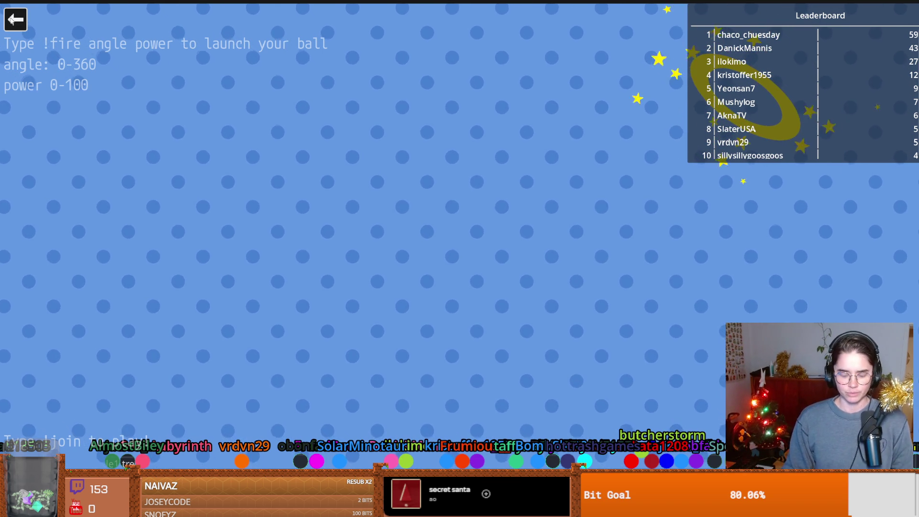
# Step: Quit the running game and save the scene from the jump code
pyautogui.click(16, 22)
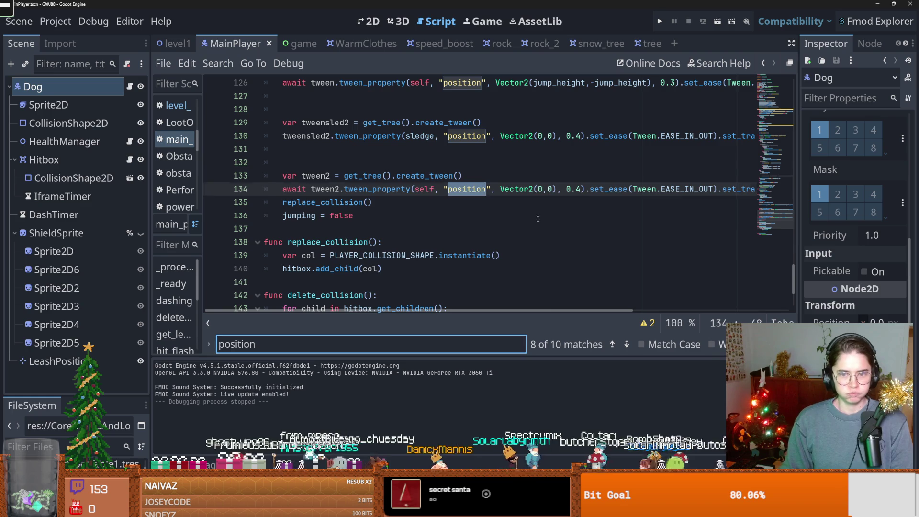
pyautogui.click(537, 219)
pyautogui.hotkey('ctrl', 's')
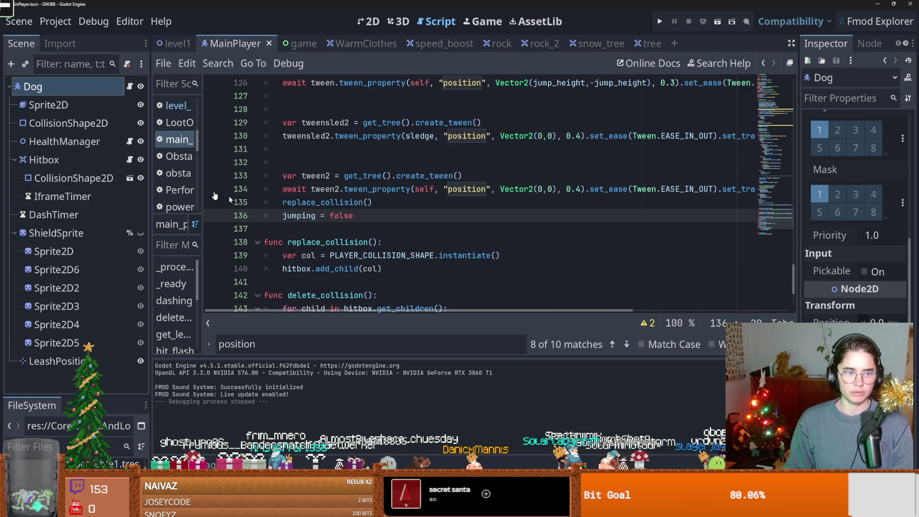
# Step: Add print("dog pos before ", position) as the first line of jump() and copy it
pyautogui.scroll(3, 359, 221)
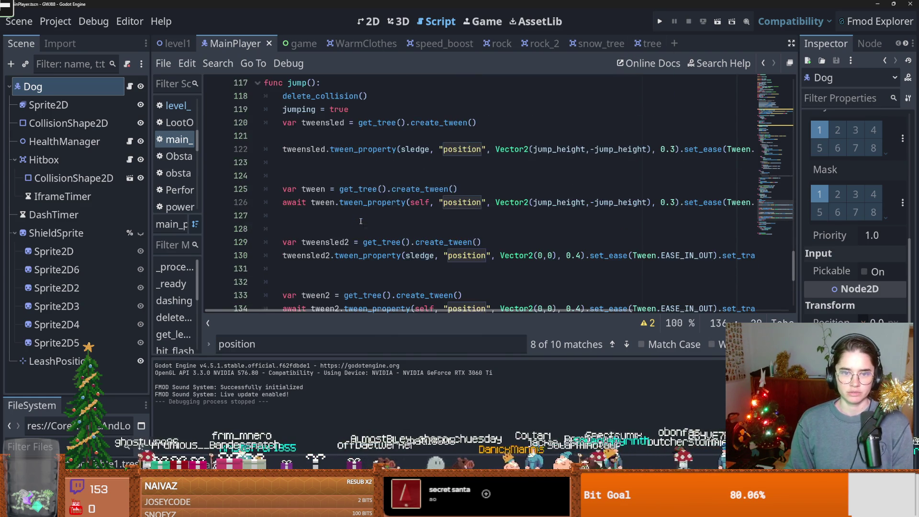
pyautogui.scroll(1, 361, 220)
pyautogui.click(349, 124)
pyautogui.press('Return')
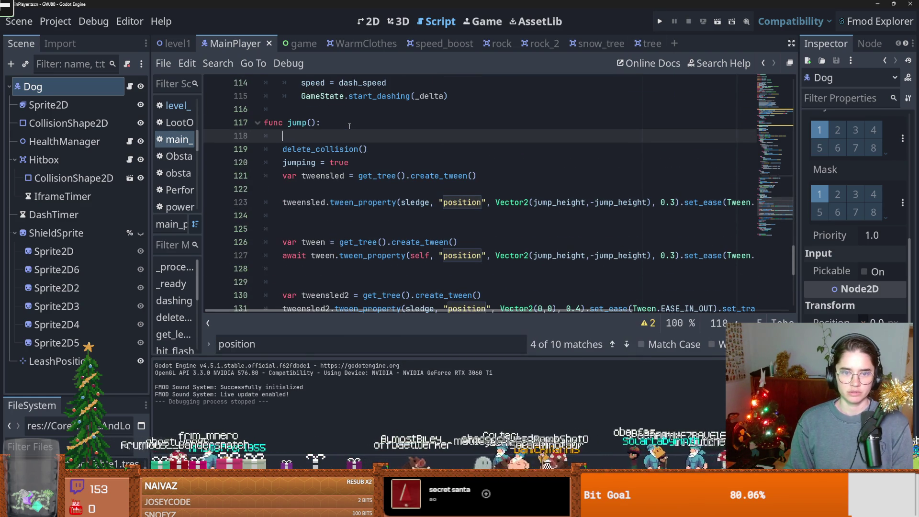
pyautogui.write('print("dog pos ", pos')
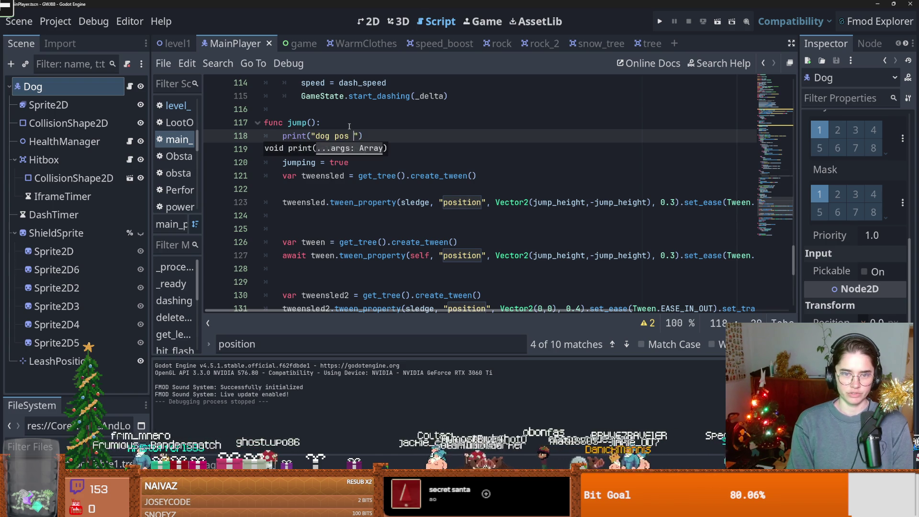
pyautogui.write('ition')
pyautogui.hotkey('shift', 'Home')
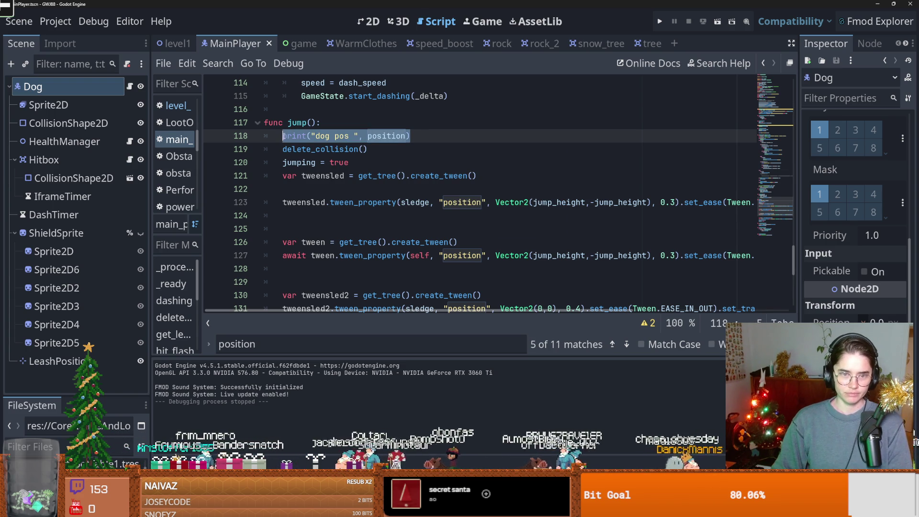
pyautogui.click(355, 136)
pyautogui.write('before')
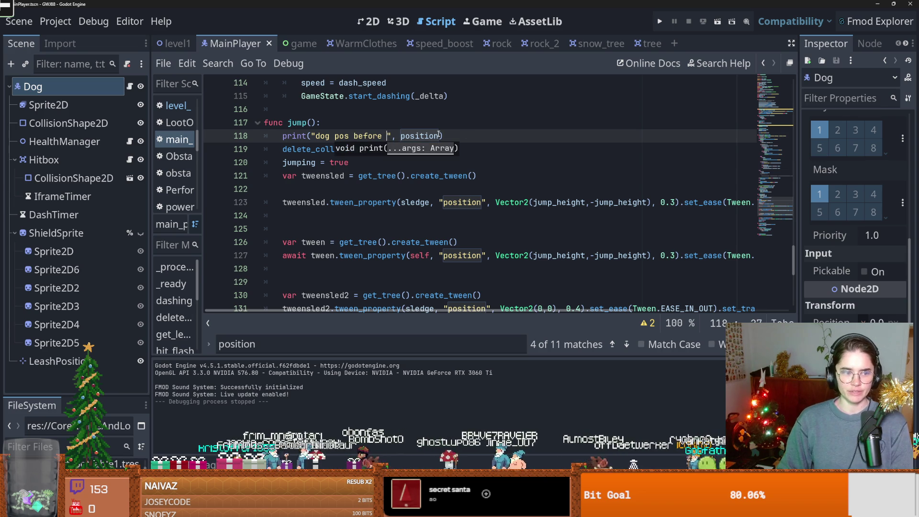
pyautogui.moveTo(470, 140); pyautogui.dragTo(283, 137)
# Step: Paste the print below 'jumping = false' and change 'before' to 'after'
pyautogui.scroll(-7, 393, 205)
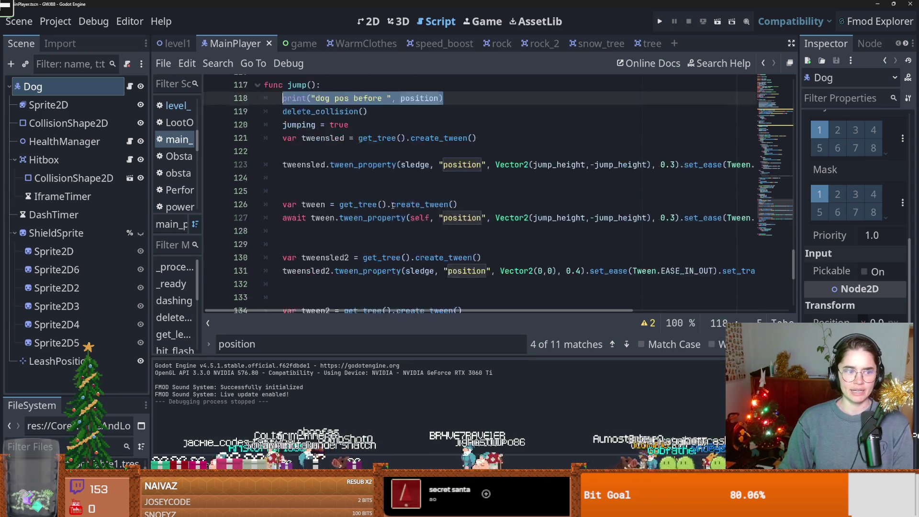
pyautogui.scroll(7, 387, 188)
pyautogui.scroll(-3, 388, 201)
pyautogui.click(371, 274)
pyautogui.press('Return')
pyautogui.hotkey('ctrl', 'v')
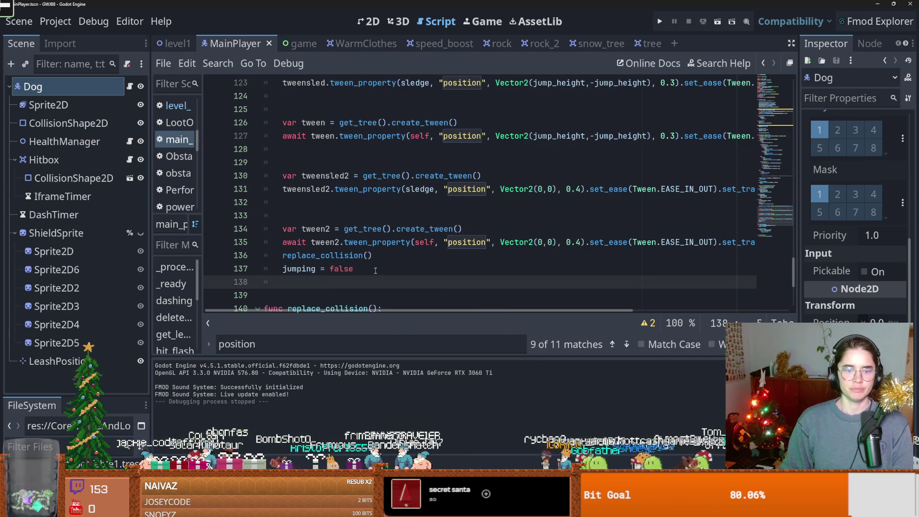
pyautogui.doubleClick(367, 282)
pyautogui.write('after')
pyautogui.click(660, 22)
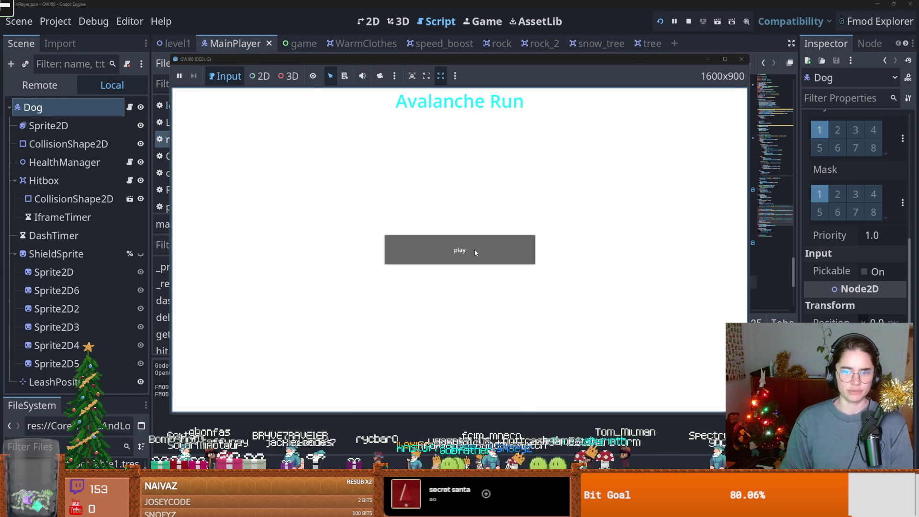
# Step: Start a sled run, move the game window aside, and stop the game with F8
pyautogui.click(475, 252)
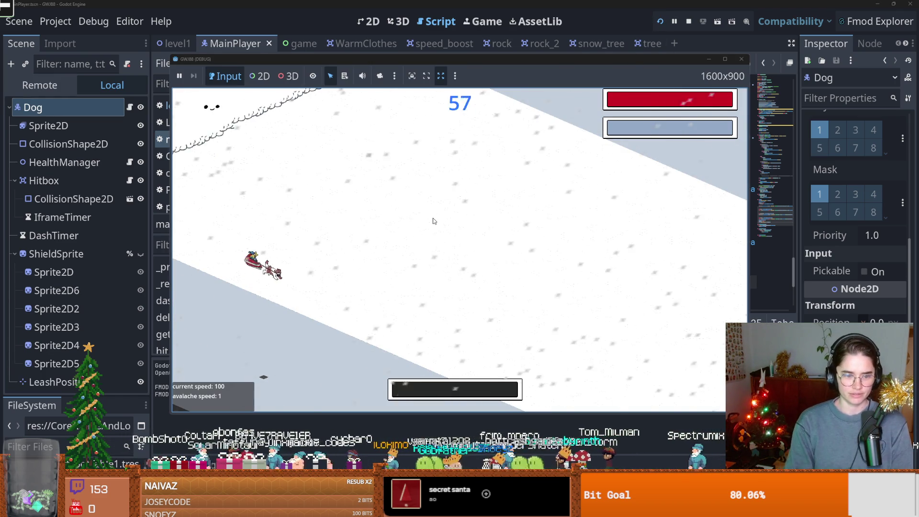
pyautogui.moveTo(396, 56); pyautogui.dragTo(496, 64)
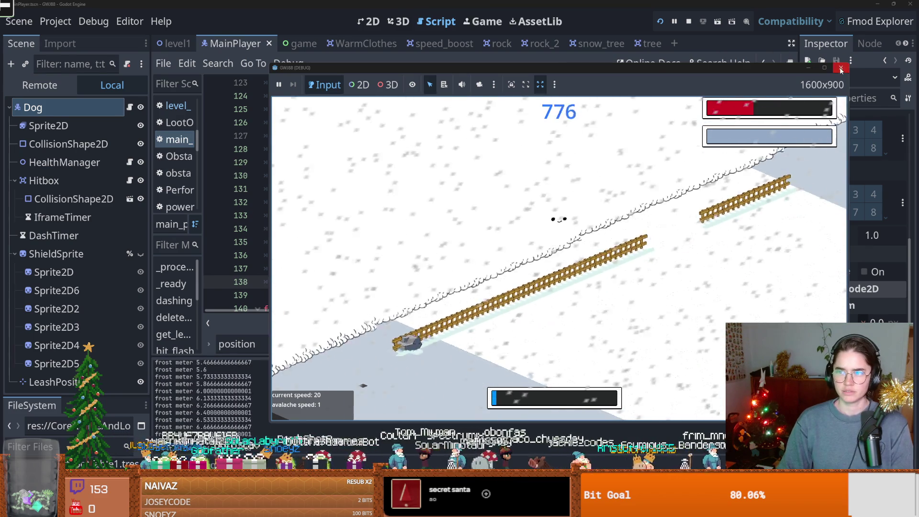
pyautogui.press('F8')
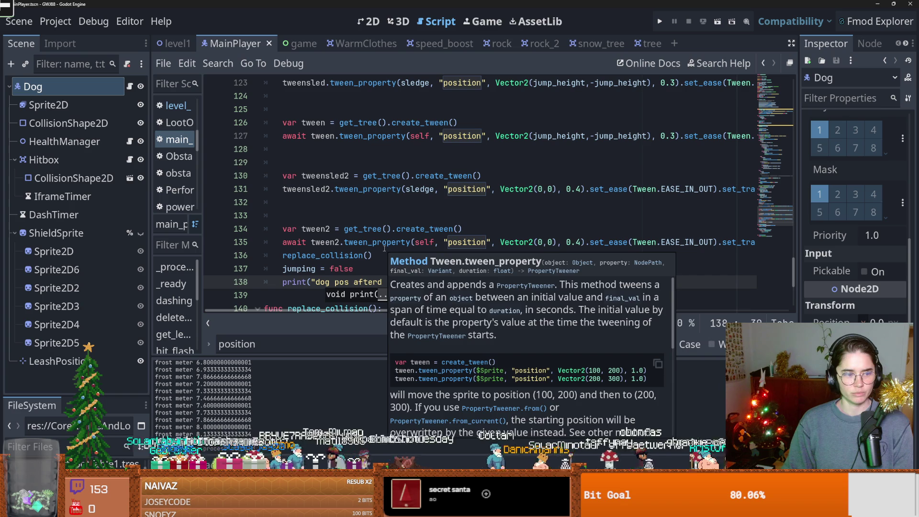
# Step: Check the tween_property tooltip, then bring up the AvalancheRun Excalidraw sketch
pyautogui.moveTo(395, 235)
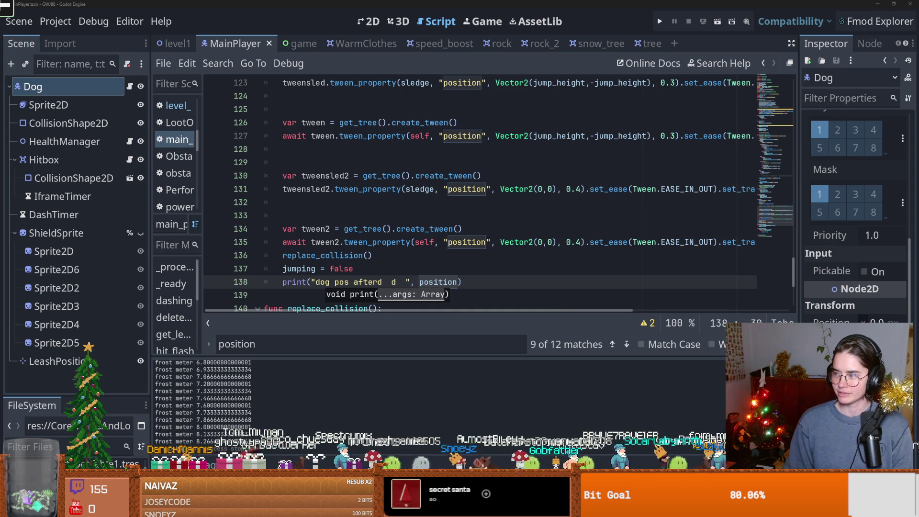
pyautogui.click(472, 207)
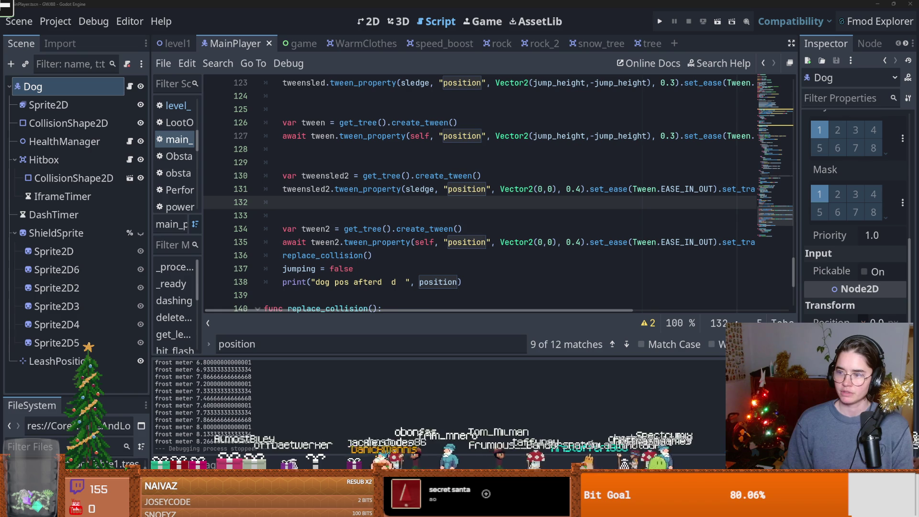
pyautogui.hotkey('alt', 'Tab')
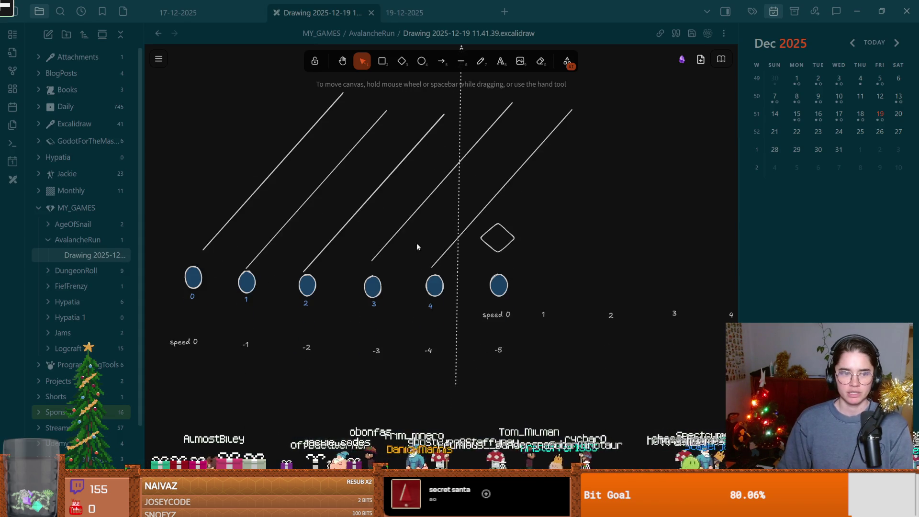
# Step: Collapse Obsidian's left sidebar, then return to Godot and run the project with F5
pyautogui.click(13, 12)
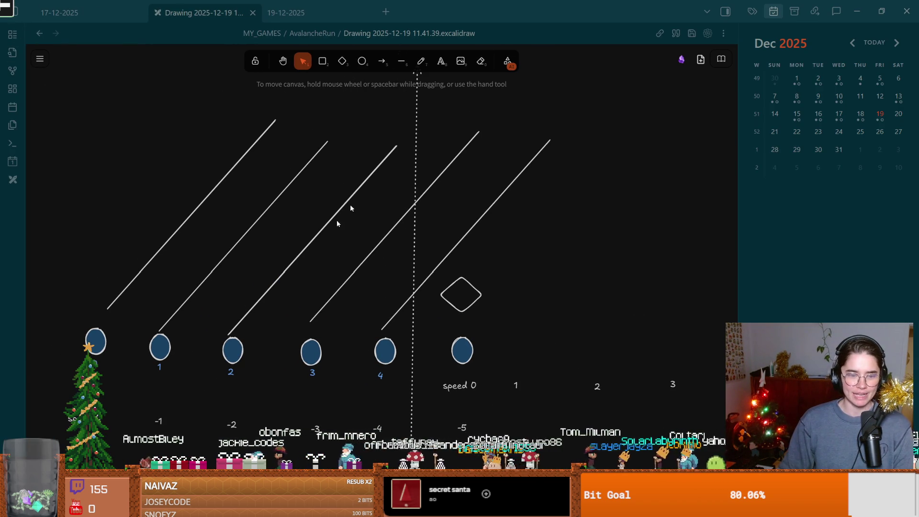
pyautogui.hotkey('alt', 'Tab')
pyautogui.press('F5')
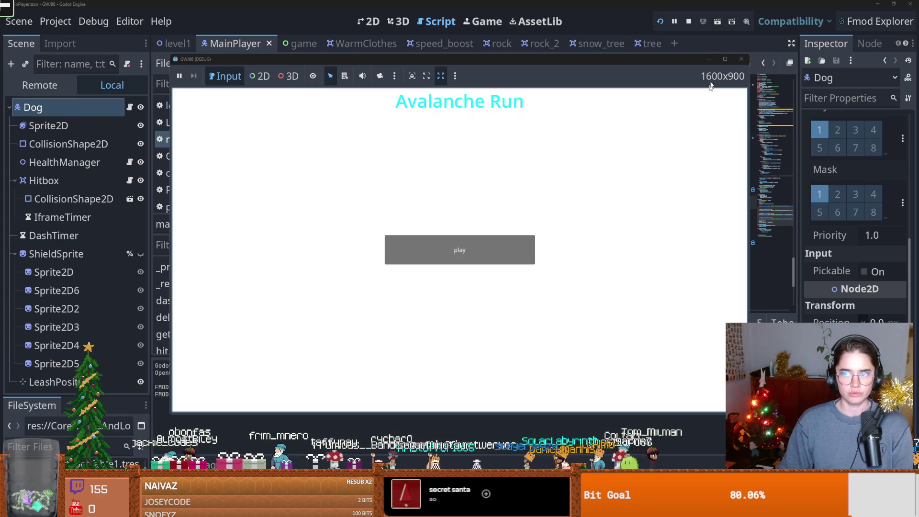
# Step: Start a sled run, restore the window to 1600x900, and close the game after playing
pyautogui.click(724, 59)
pyautogui.click(420, 260)
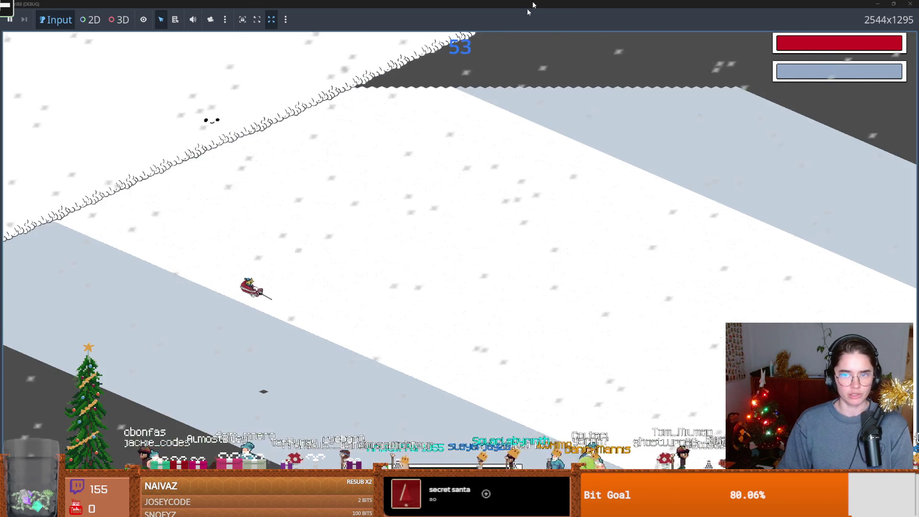
pyautogui.doubleClick(516, 4)
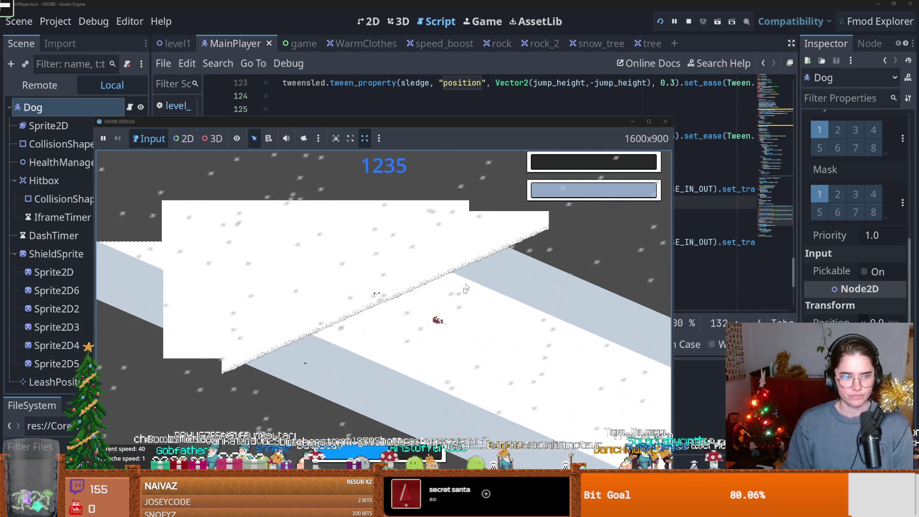
pyautogui.click(665, 122)
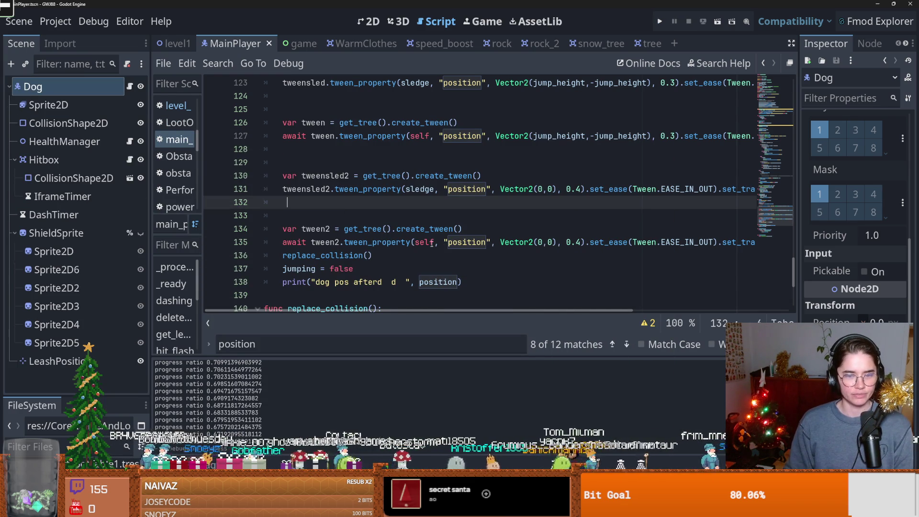
# Step: Save main_player.gd, scroll back to func jump() on line 117, and relaunch with F5
pyautogui.hotkey('ctrl', 's')
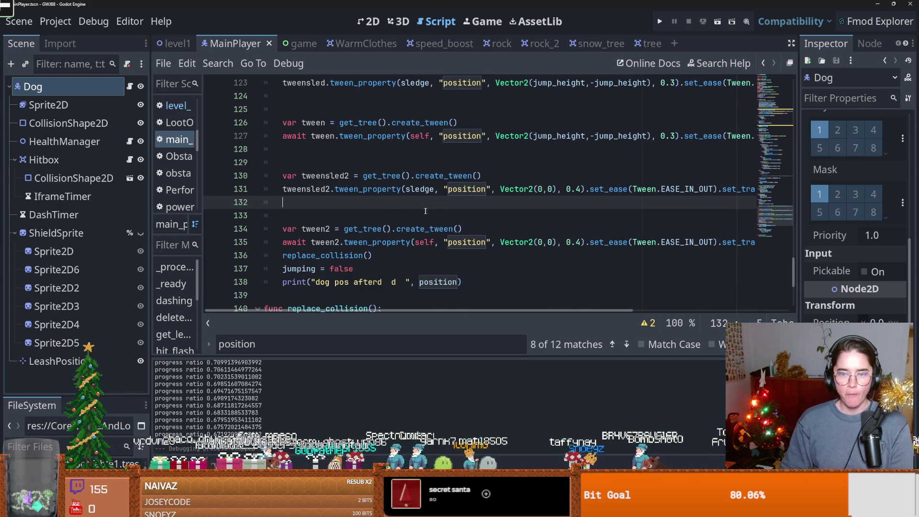
pyautogui.scroll(3, 397, 218)
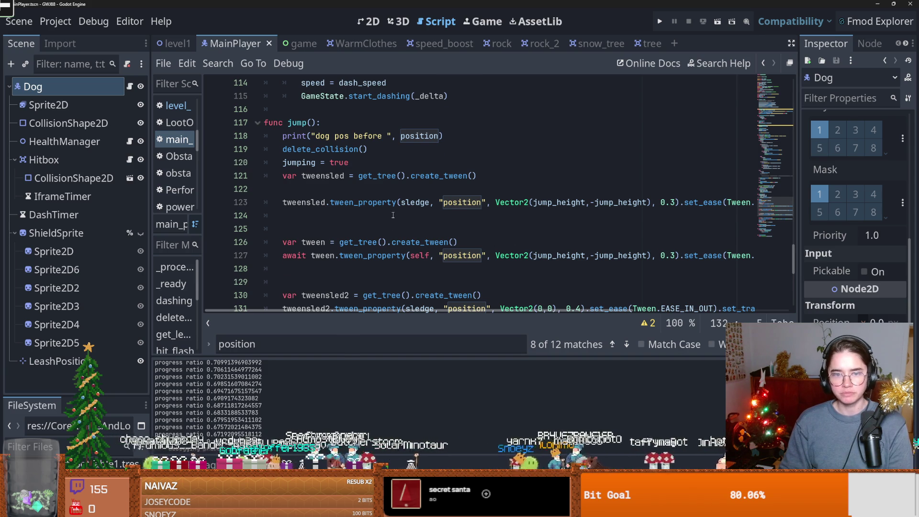
pyautogui.scroll(8, 392, 217)
pyautogui.scroll(-8, 392, 217)
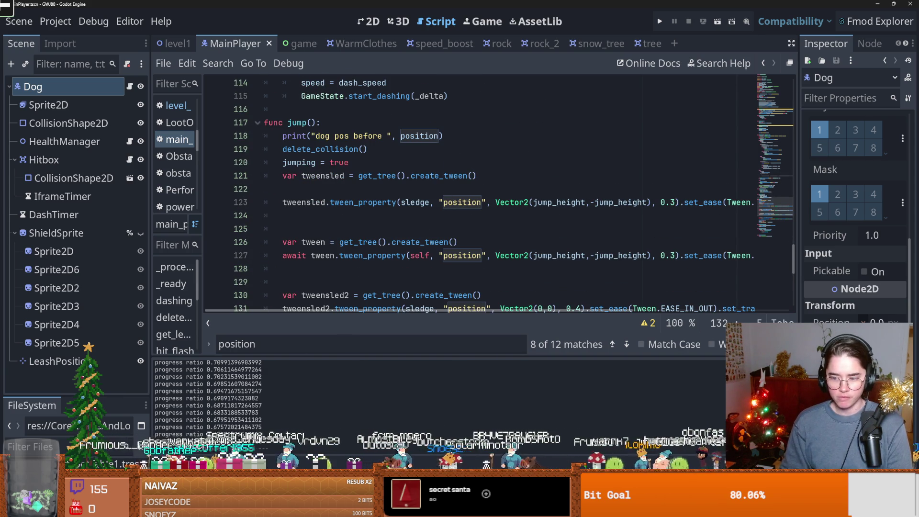
pyautogui.press('F5')
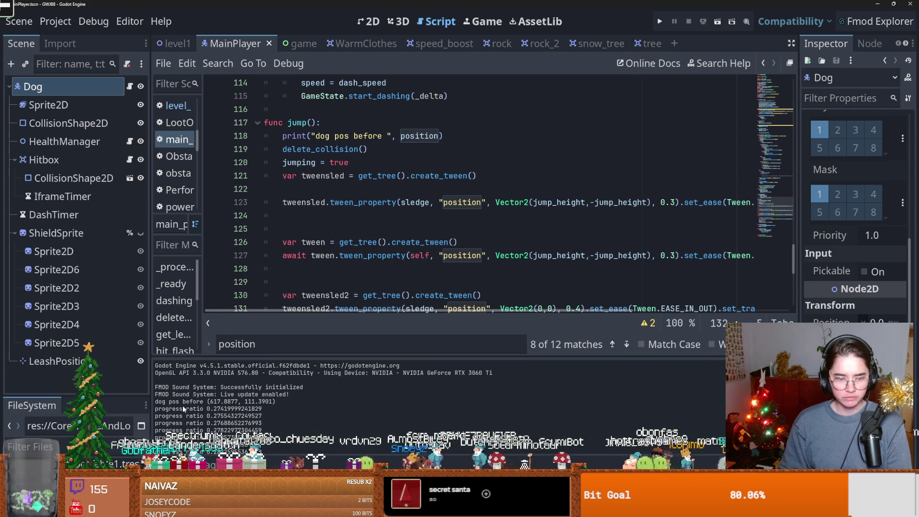
# Step: Highlight the logged 'dog pos before' values in Output, then switch to the level1 scene
pyautogui.moveTo(170, 401); pyautogui.dragTo(226, 408)
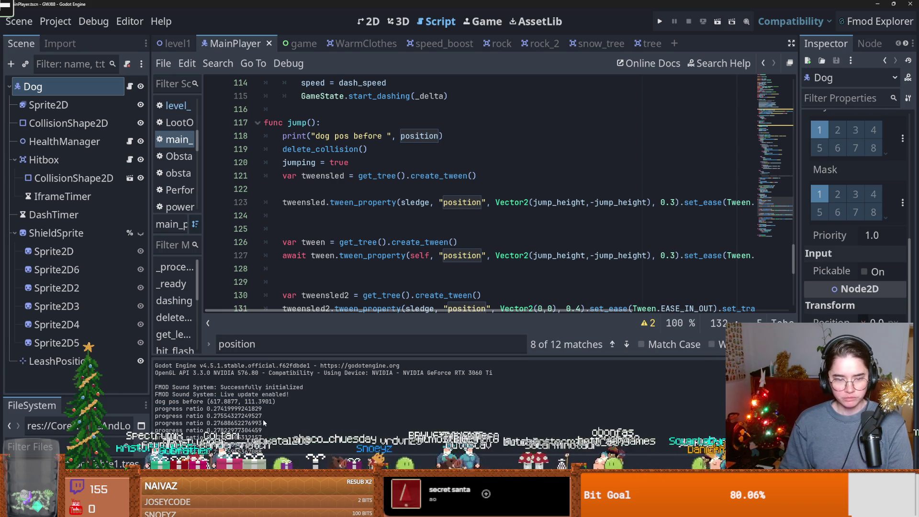
pyautogui.scroll(-2, 264, 419)
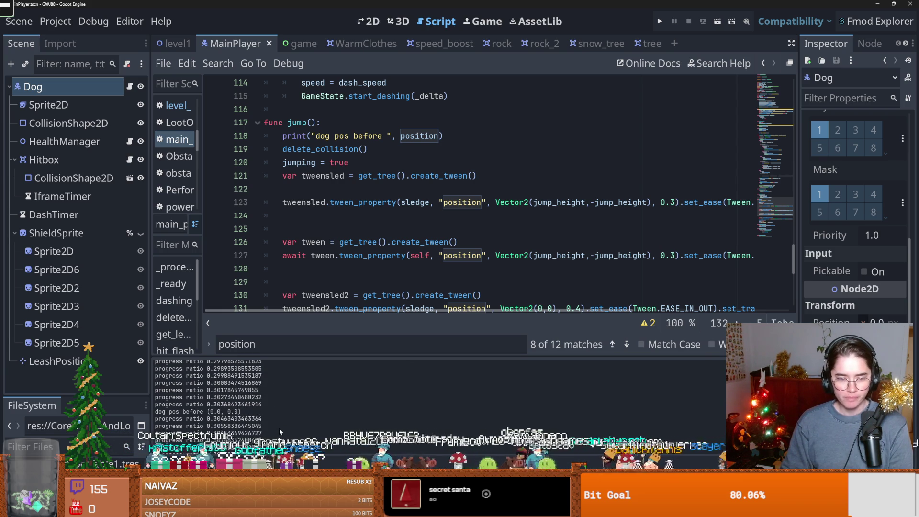
pyautogui.scroll(5, 386, 201)
pyautogui.scroll(9, 386, 202)
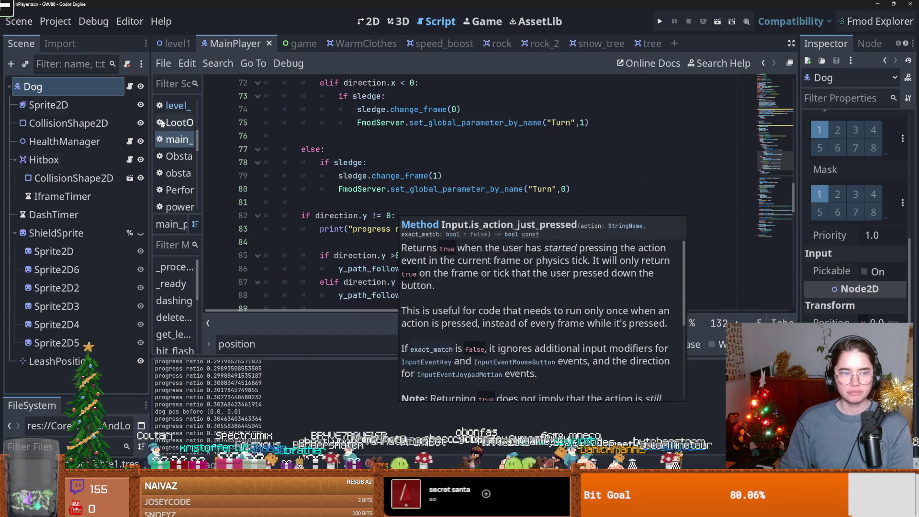
pyautogui.click(182, 45)
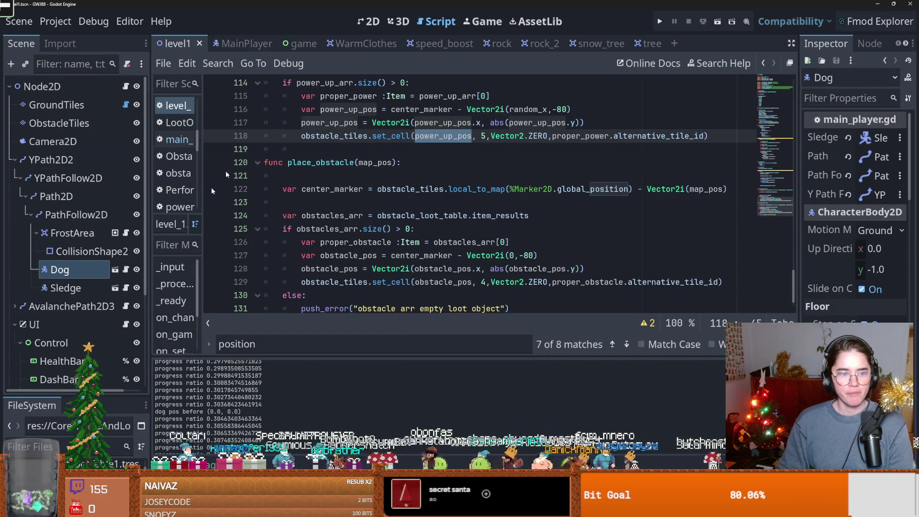
# Step: Center the level1 2D view on the dog and sled
pyautogui.click(368, 24)
pyautogui.scroll(-5, 455, 244)
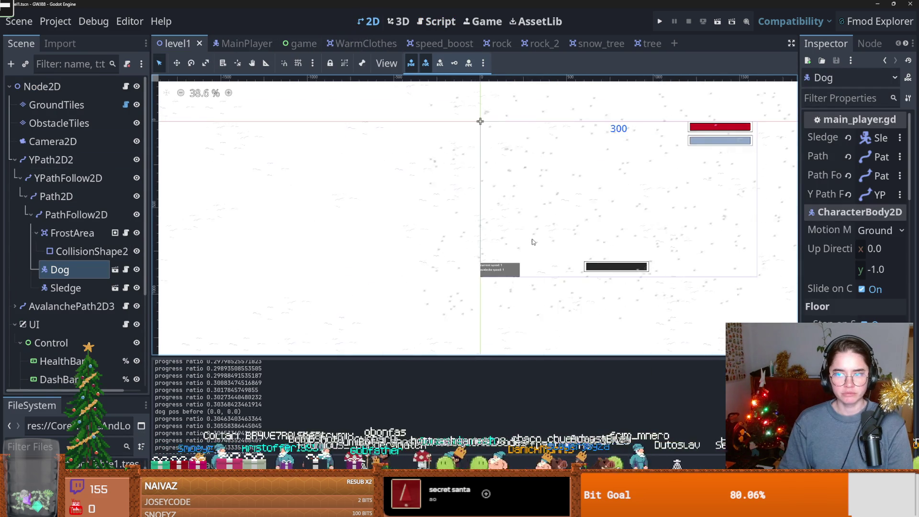
pyautogui.press('f')
pyautogui.scroll(5, 437, 225)
pyautogui.scroll(2, 476, 234)
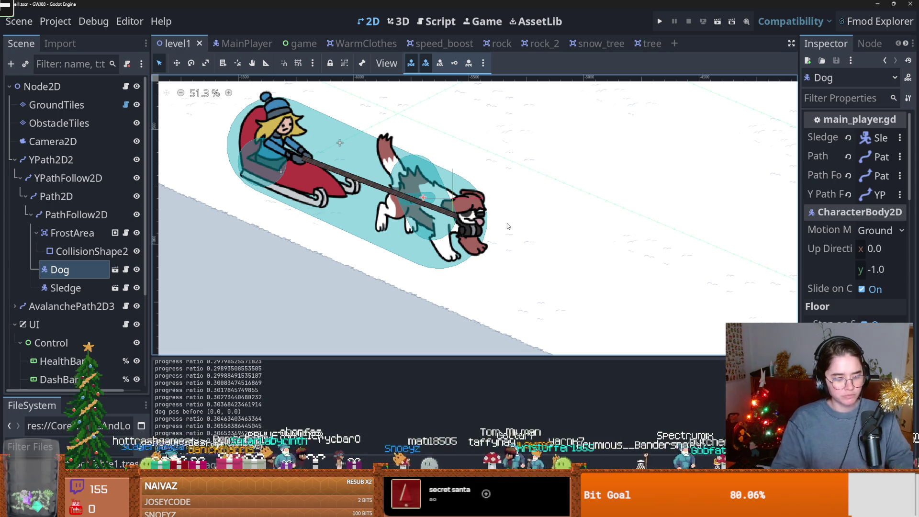
# Step: Open the Dog's own scene, select LeashPosition, and view main_player.gd
pyautogui.click(115, 271)
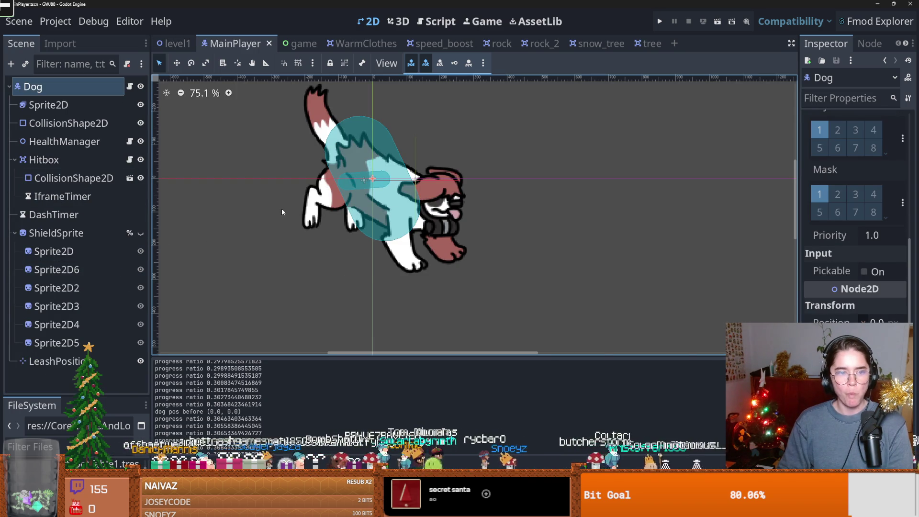
pyautogui.click(58, 361)
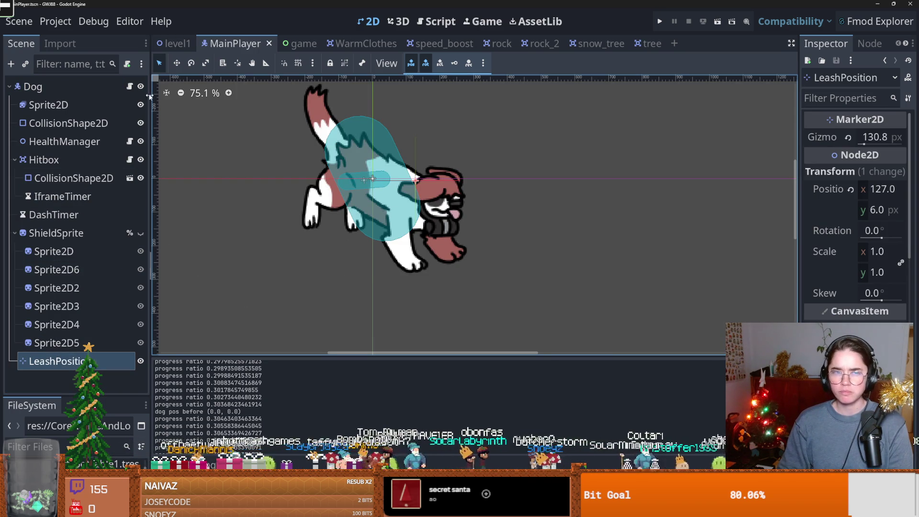
pyautogui.click(129, 86)
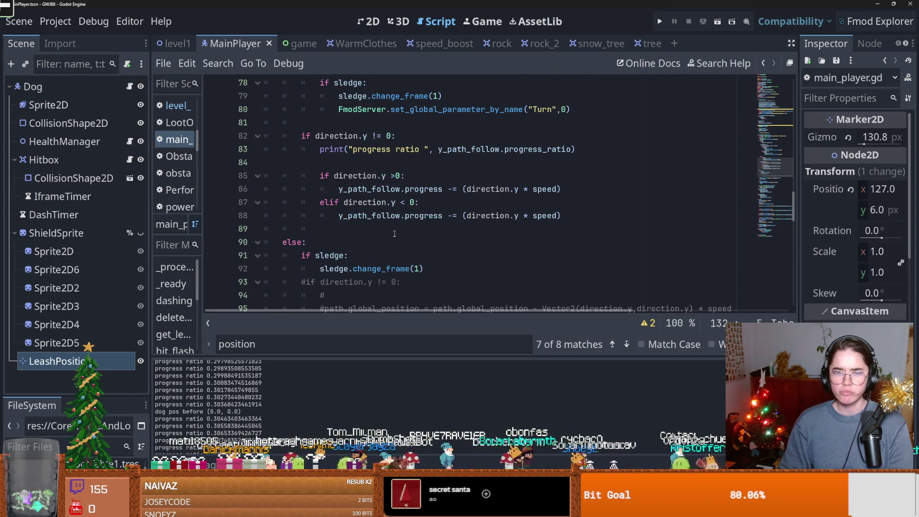
# Step: Go to the jump() function and select the dog-position print line
pyautogui.scroll(9, 394, 234)
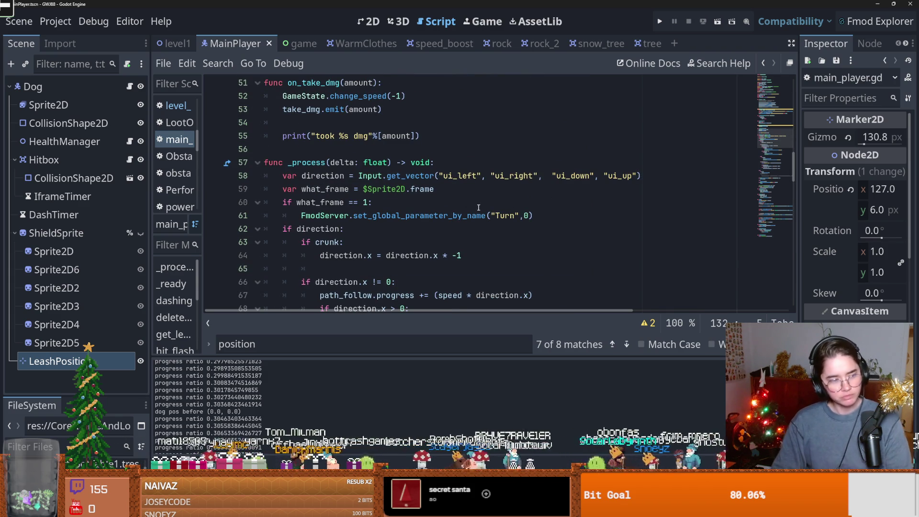
pyautogui.click(400, 206)
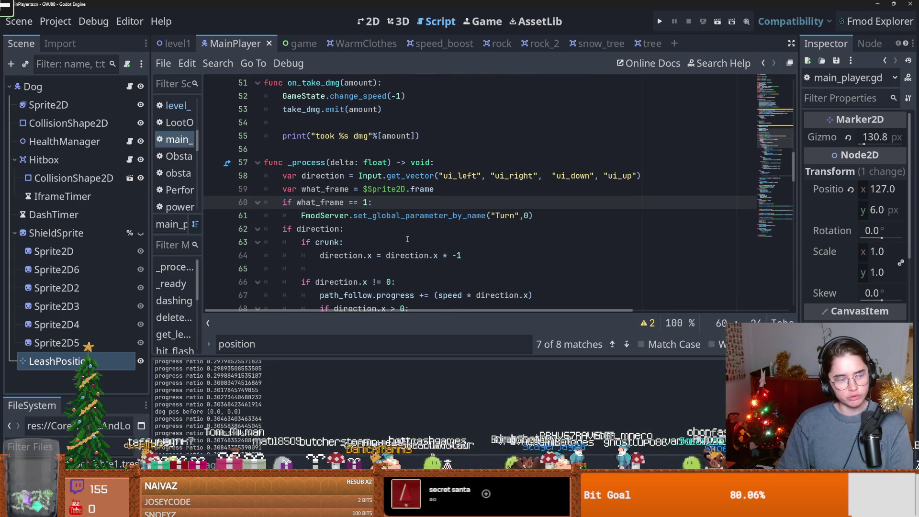
pyautogui.scroll(-4, 412, 238)
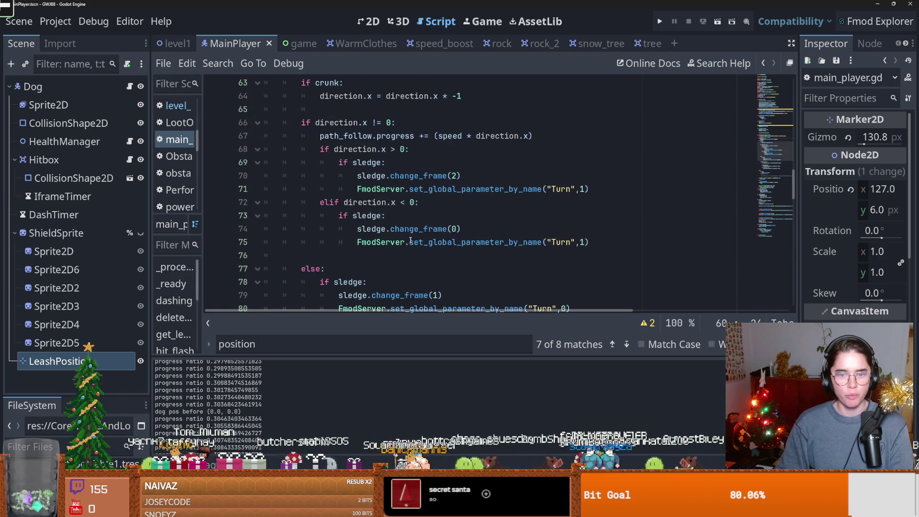
pyautogui.scroll(-3, 412, 238)
pyautogui.scroll(-6, 421, 239)
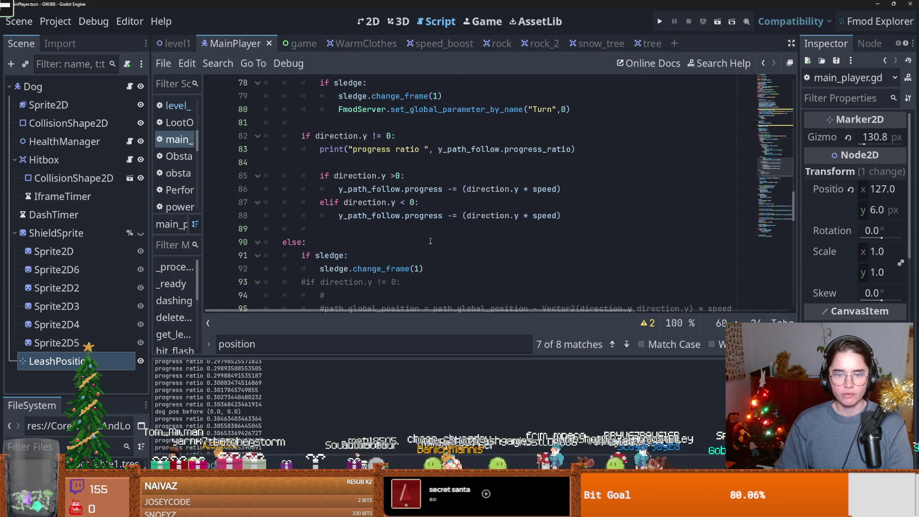
pyautogui.scroll(-4, 431, 242)
pyautogui.scroll(3, 337, 219)
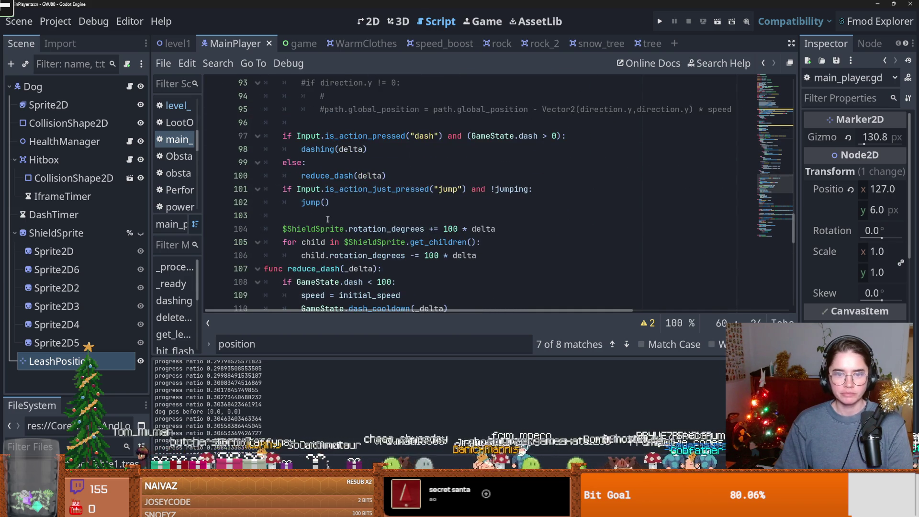
pyautogui.keyDown('ctrl'); pyautogui.click(311, 202); pyautogui.keyUp('ctrl')
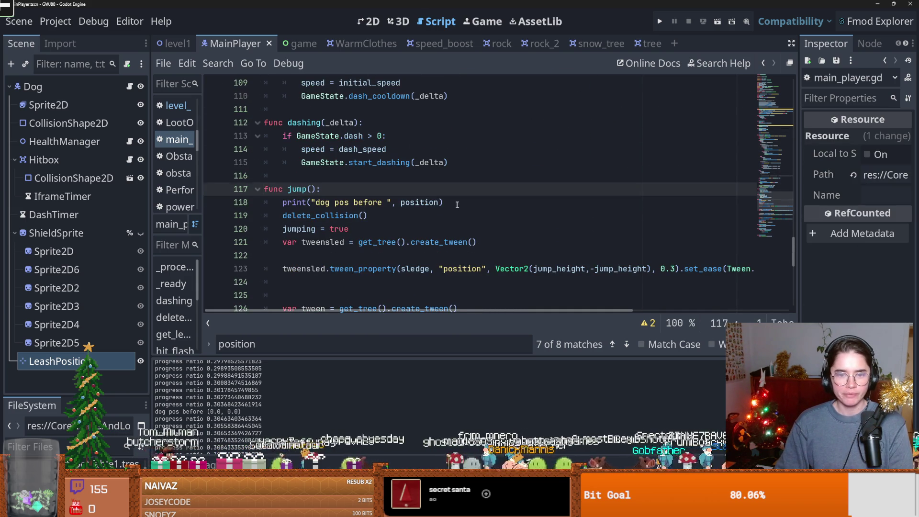
pyautogui.moveTo(461, 205); pyautogui.dragTo(250, 208)
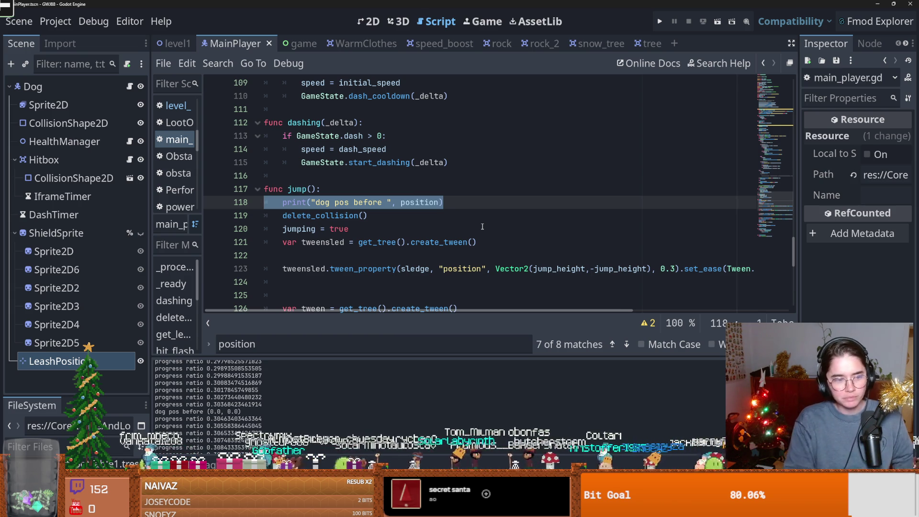
pyautogui.moveTo(444, 202)
pyautogui.mouseDown()
pyautogui.moveTo(268, 216)
pyautogui.moveTo(213, 206)
pyautogui.mouseUp()
# Step: Delete empty line 125 and move the blank line to follow jumping = true
pyautogui.click(310, 219)
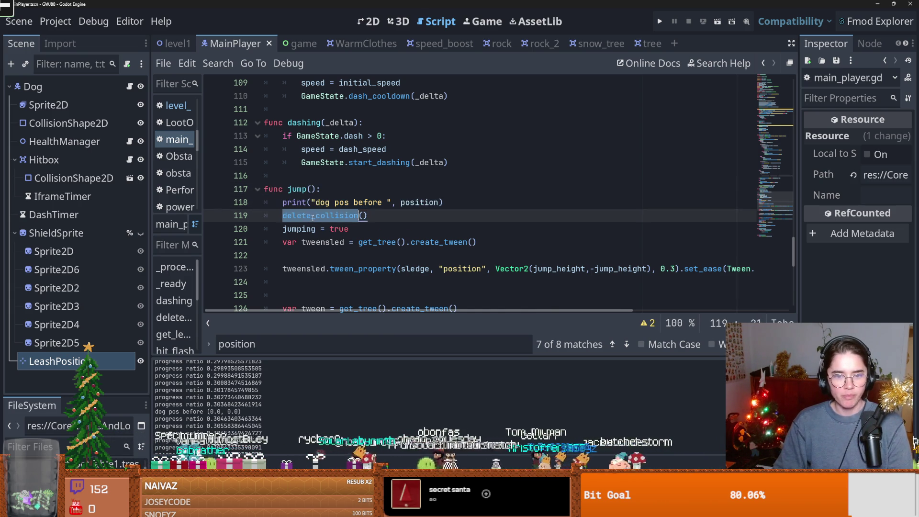
pyautogui.scroll(-2, 314, 218)
pyautogui.click(318, 218)
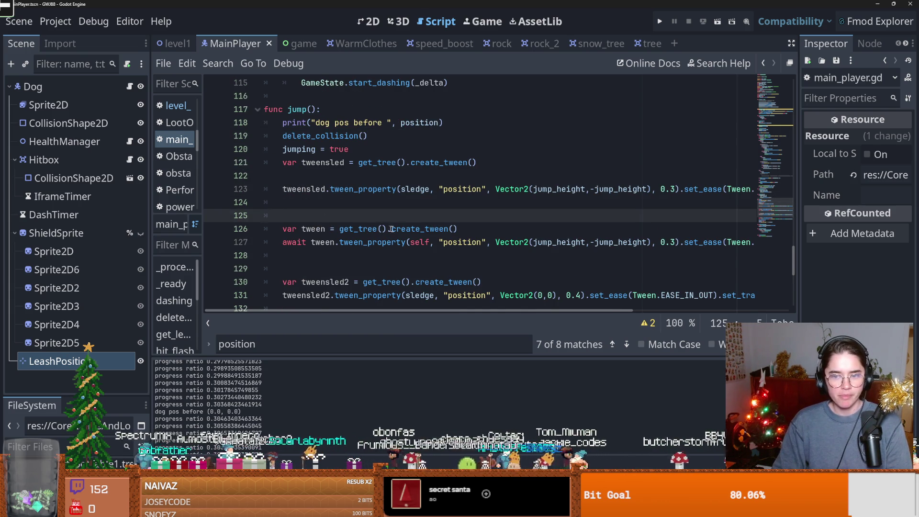
pyautogui.press('BackSpace')
pyautogui.click(321, 179)
pyautogui.press('BackSpace')
pyautogui.press('Up')
pyautogui.press('Return')
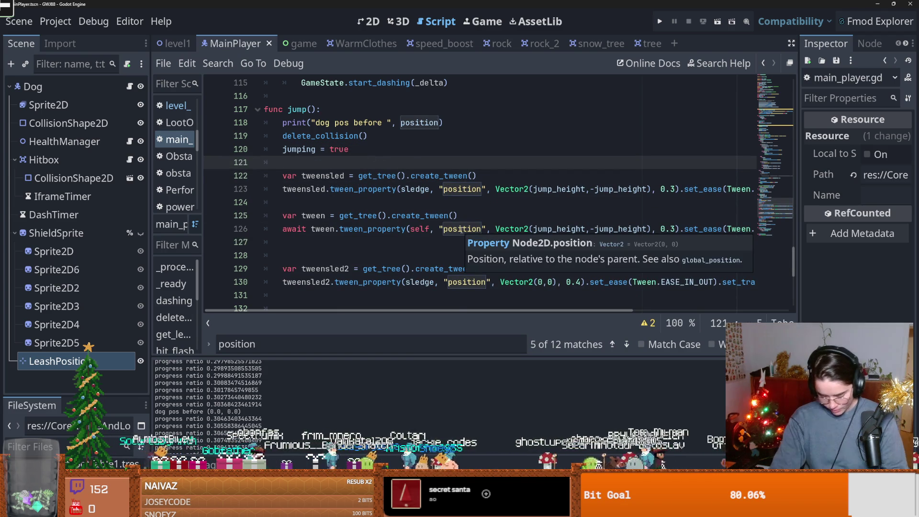
# Step: Check jump_height in the sled and dog tweens, then return to the end of _ready
pyautogui.click(434, 216)
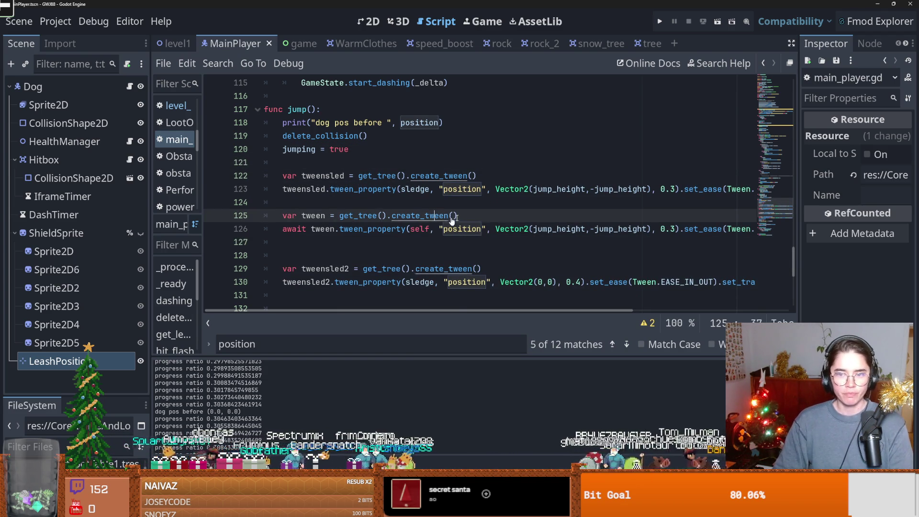
pyautogui.hscroll(3, 510, 219)
pyautogui.doubleClick(451, 189)
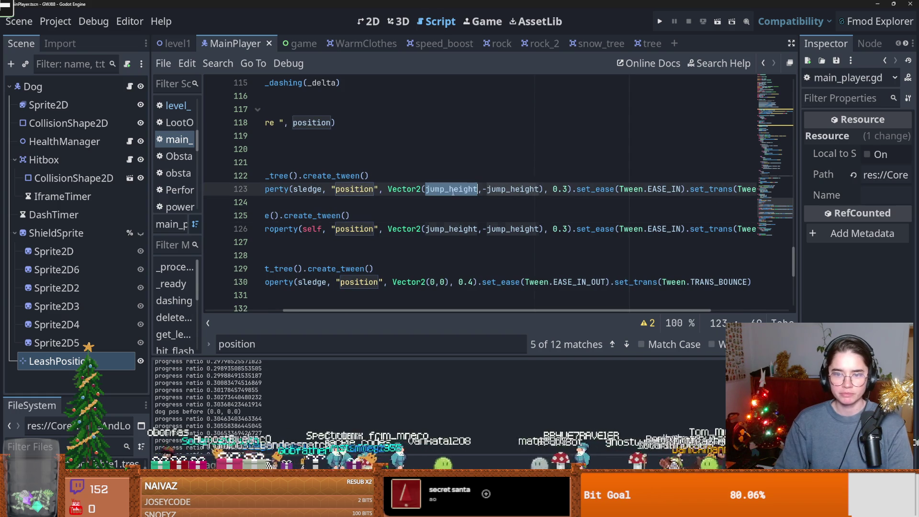
pyautogui.hscroll(3, 572, 217)
pyautogui.hscroll(-5, 571, 219)
pyautogui.scroll(-2, 527, 218)
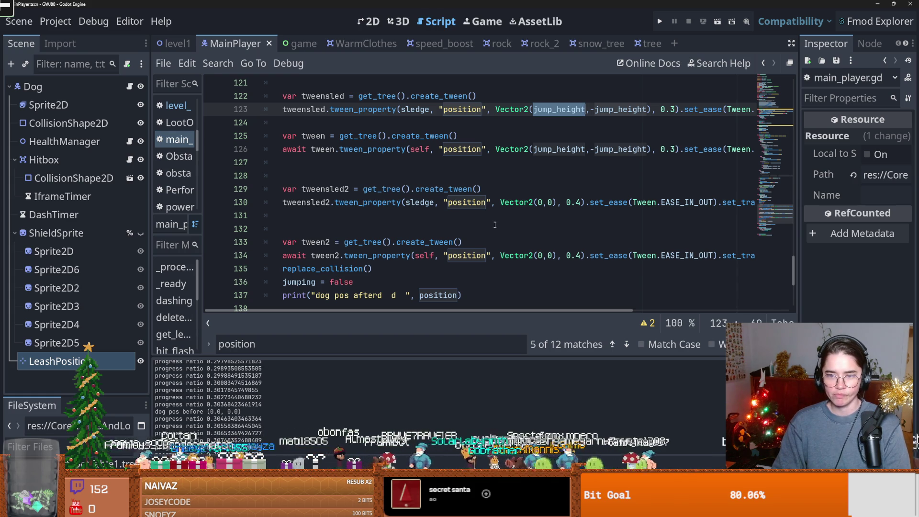
pyautogui.scroll(1, 503, 221)
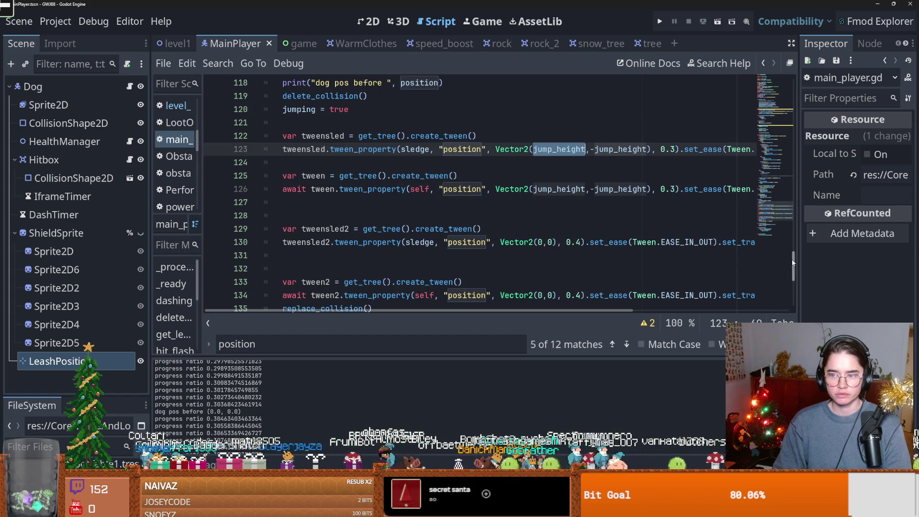
pyautogui.scroll(20, 694, 110)
pyautogui.scroll(-6, 363, 171)
pyautogui.click(549, 242)
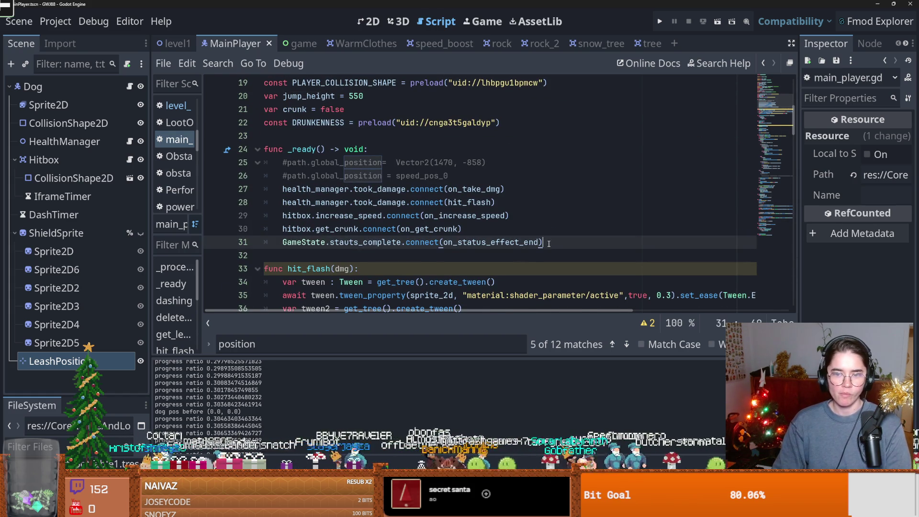
# Step: Add position = Vector2(0,0) at the end of _ready and save the script
pyautogui.press('Return')
pyautogui.write('pos')
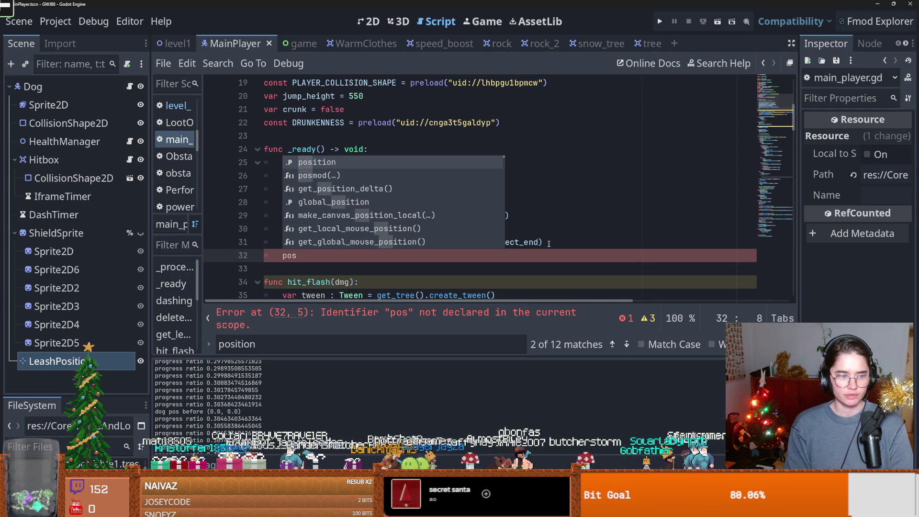
pyautogui.press('Return')
pyautogui.write('= Vect')
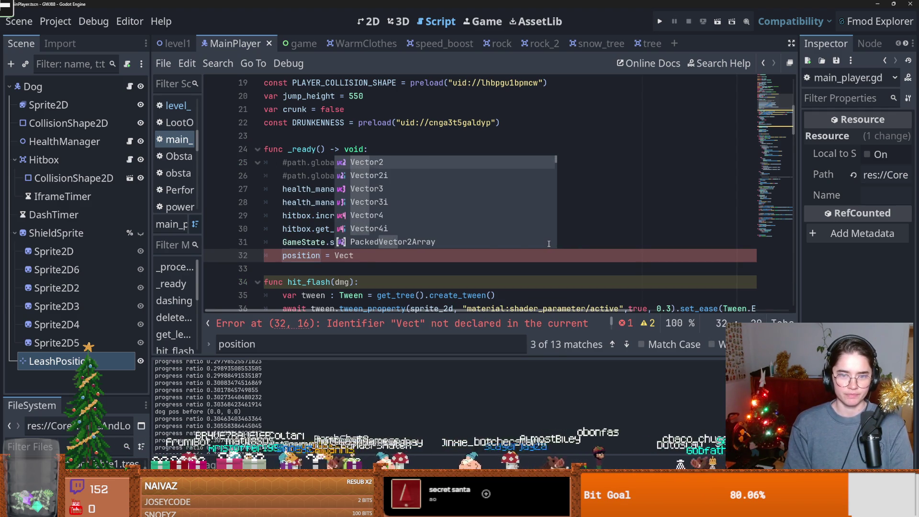
pyautogui.press('Return')
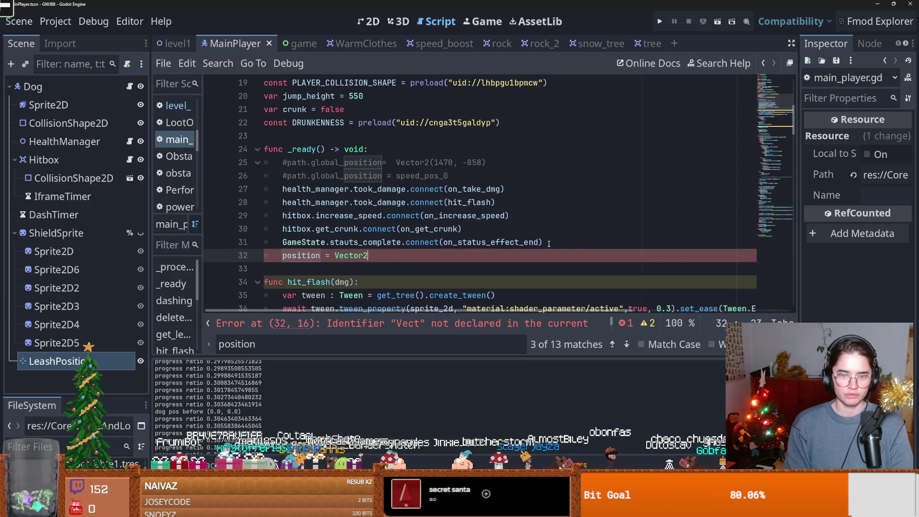
pyautogui.write('(0')
pyautogui.hotkey('ctrl', 's')
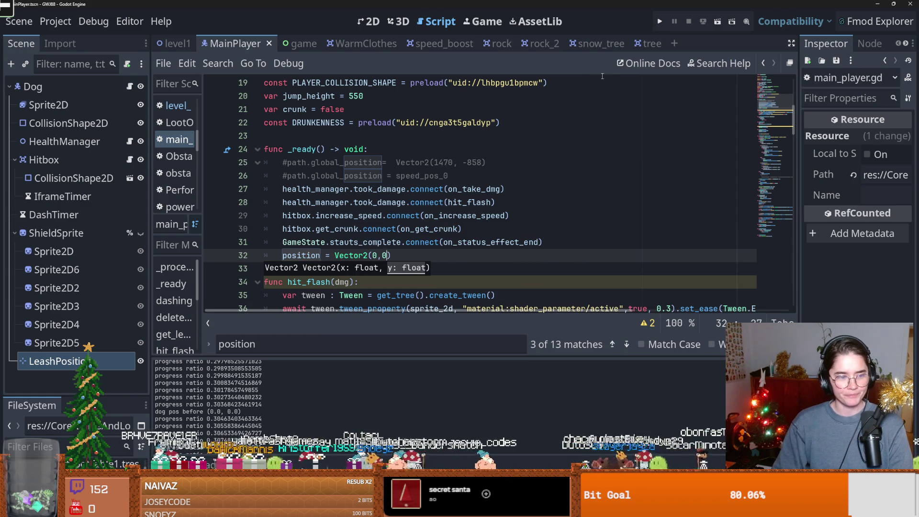
# Step: Test-run the game from the title screen, stop it, and save again
pyautogui.press('F5')
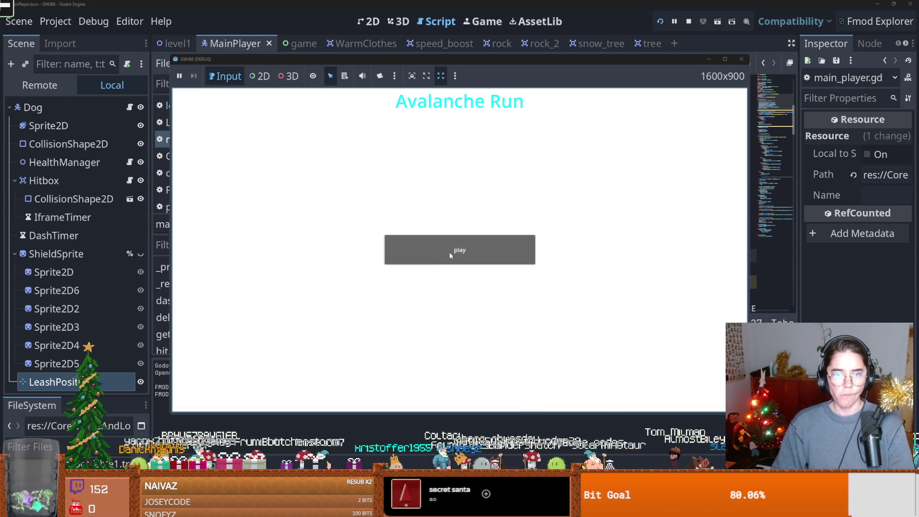
pyautogui.click(453, 249)
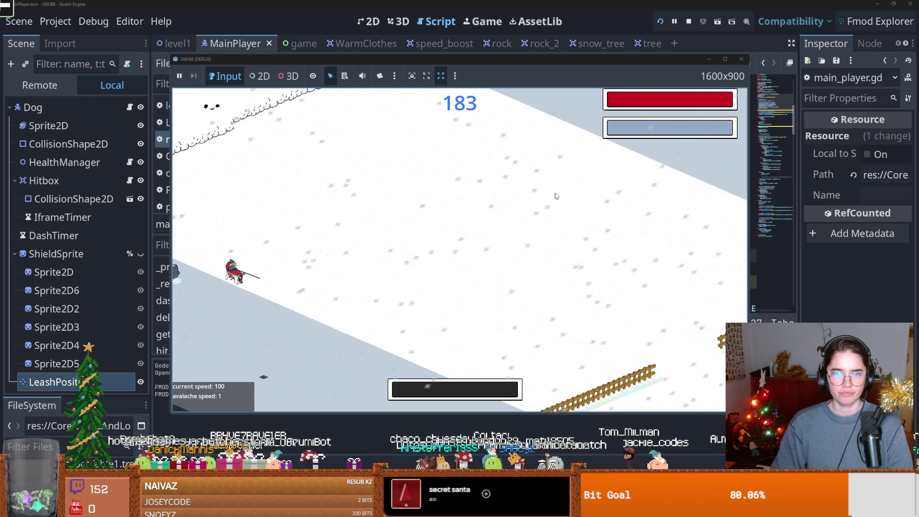
pyautogui.press('F8')
pyautogui.hotkey('ctrl', 's')
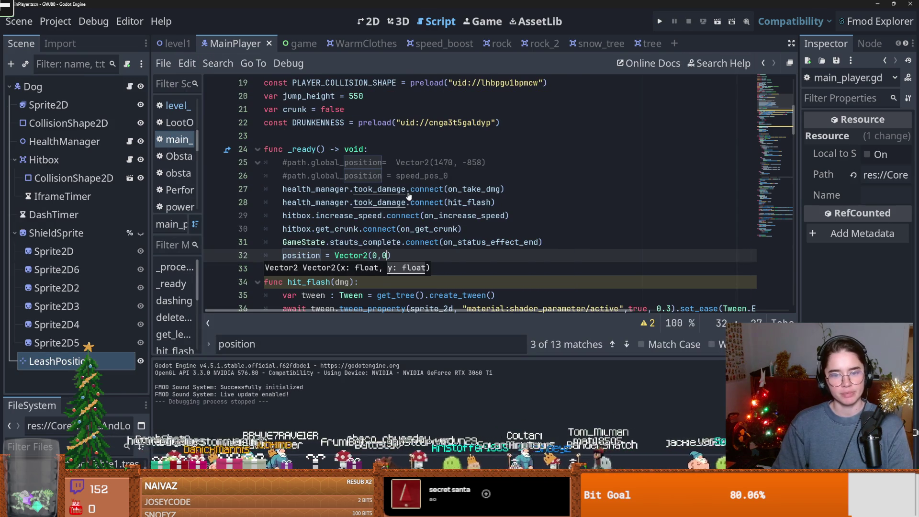
# Step: Cut the position = Vector2(0,0) line out of _ready
pyautogui.scroll(-2, 353, 256)
pyautogui.moveTo(274, 174); pyautogui.dragTo(450, 177)
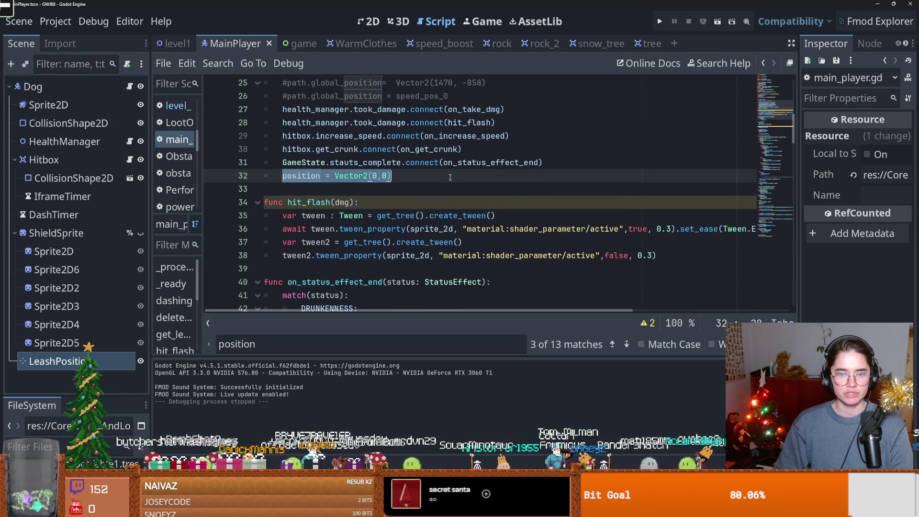
pyautogui.press('Left')
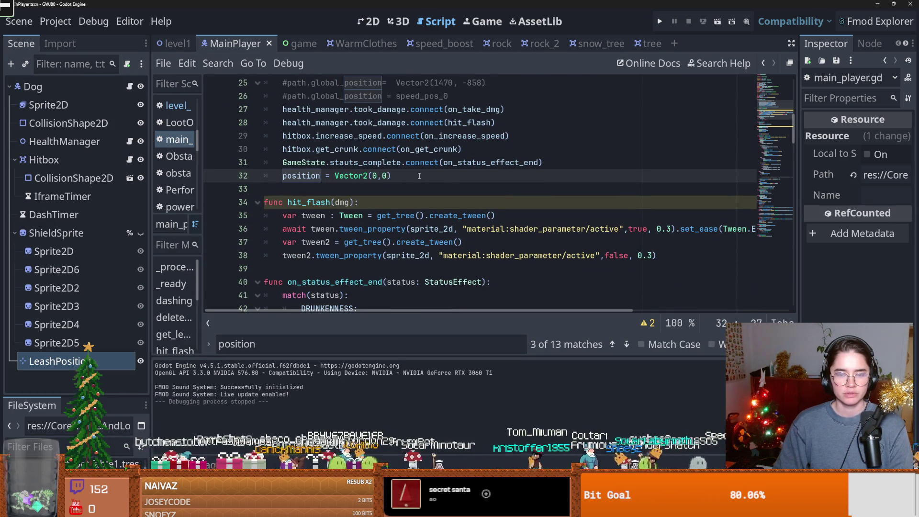
pyautogui.moveTo(391, 175); pyautogui.dragTo(283, 177)
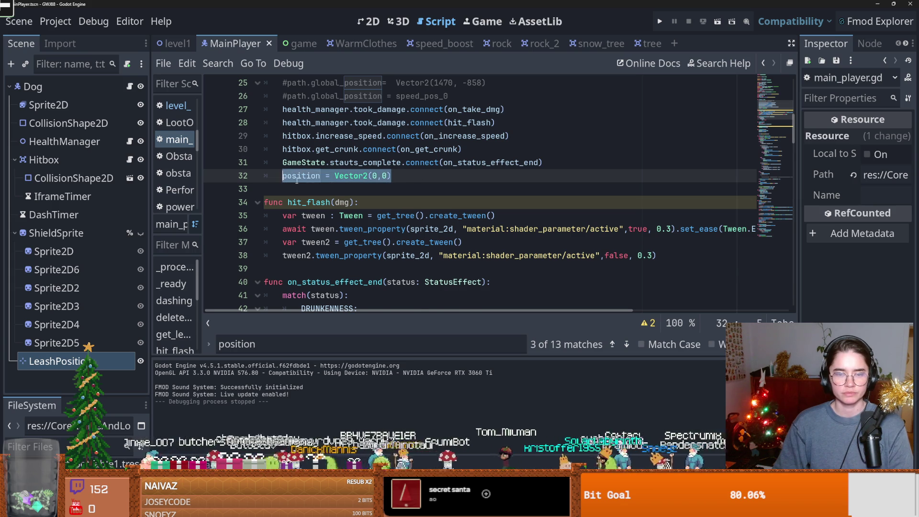
pyautogui.hotkey('ctrl', 'x')
# Step: Declare var initial_pos above _ready and assign initial_pos = position inside _ready
pyautogui.scroll(4, 296, 180)
pyautogui.click(288, 216)
pyautogui.press('Return')
pyautogui.press('Return')
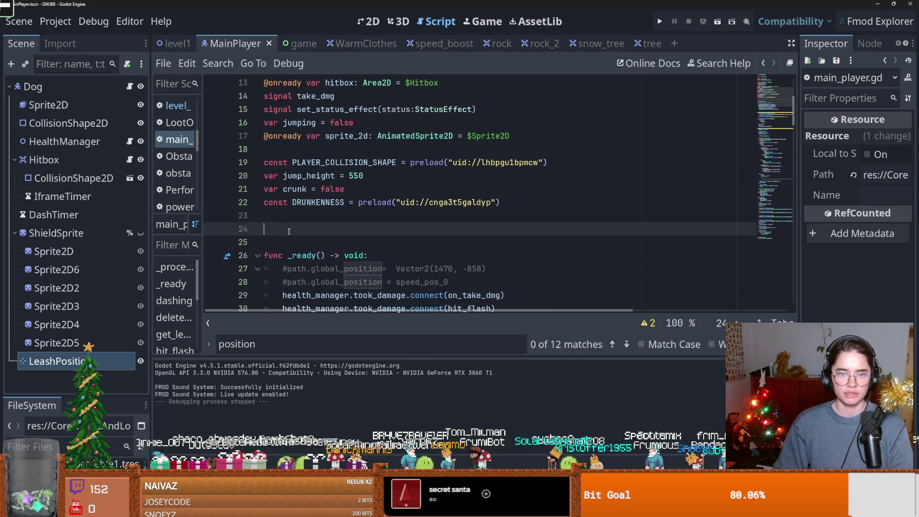
pyautogui.write('cvar initial_pos')
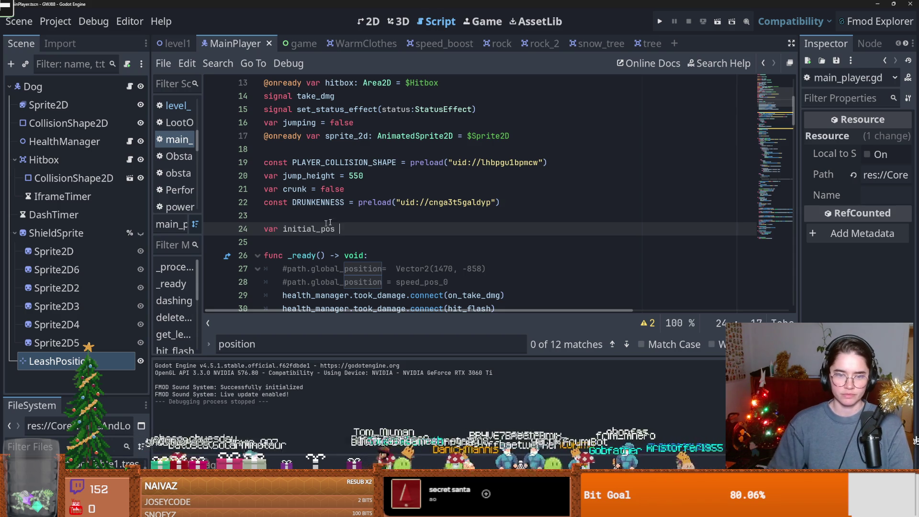
pyautogui.hotkey('ctrl', 'shift', 'Left')
pyautogui.scroll(-4, 332, 212)
pyautogui.click(321, 202)
pyautogui.hotkey('ctrl', 'v')
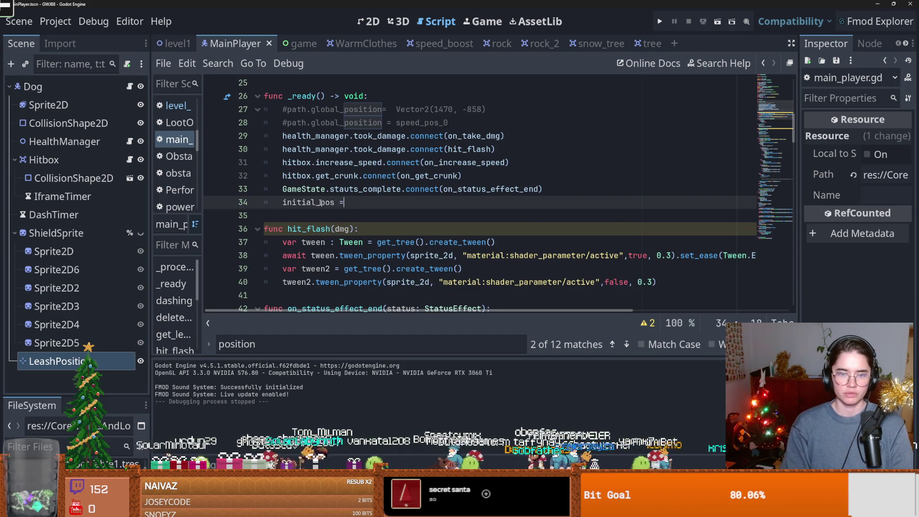
pyautogui.write('position')
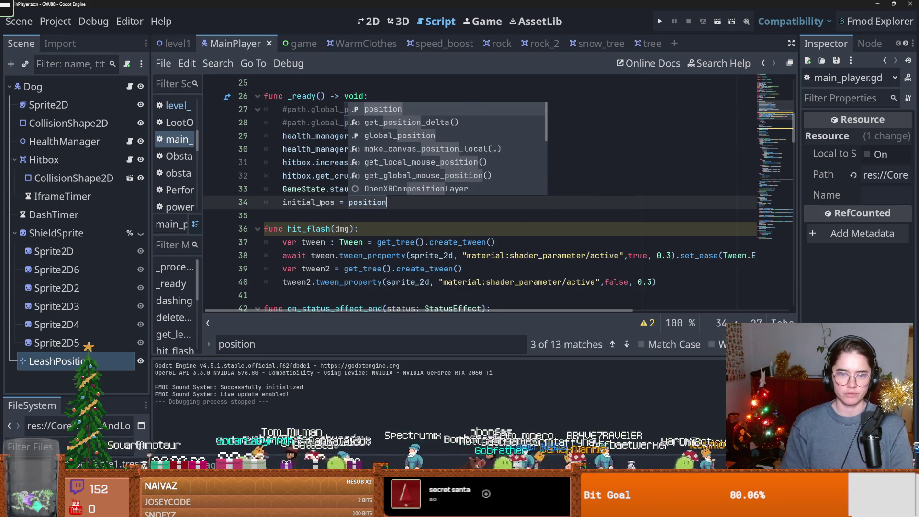
pyautogui.press('Escape')
# Step: Replace Vector2(0,0) with initial_pos in the sled and dog return tweens, then run
pyautogui.scroll(-10, 348, 197)
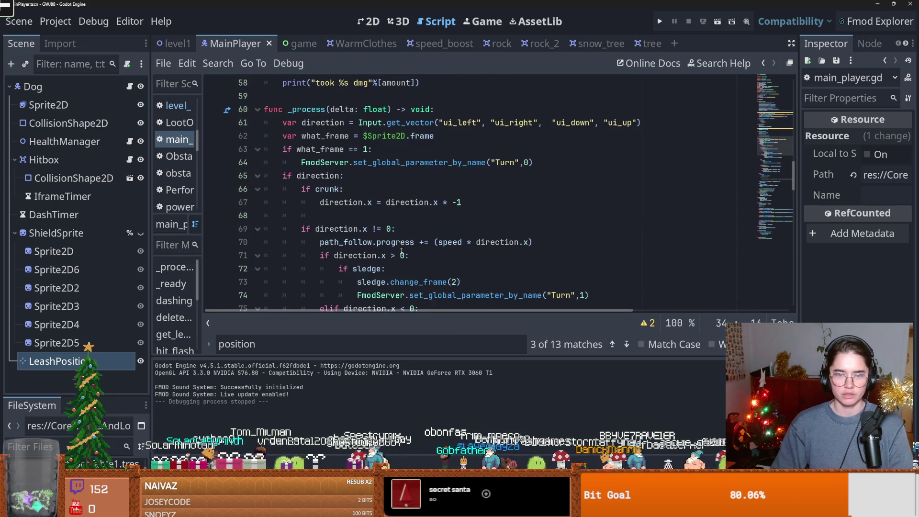
pyautogui.scroll(-5, 401, 243)
pyautogui.scroll(-14, 401, 243)
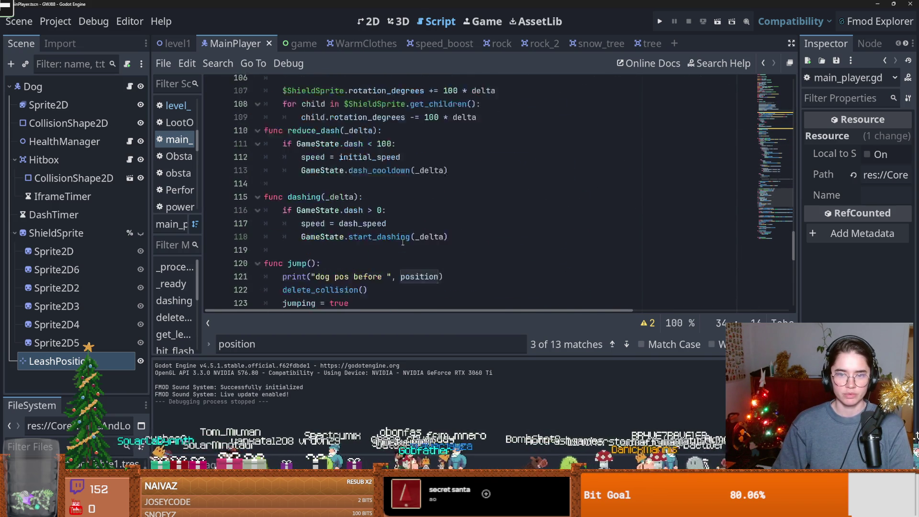
pyautogui.click(458, 189)
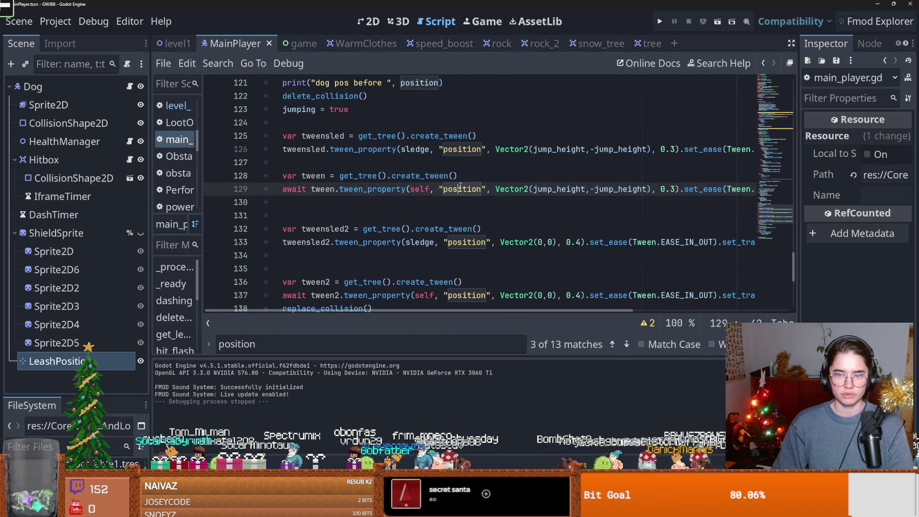
pyautogui.scroll(-1, 521, 182)
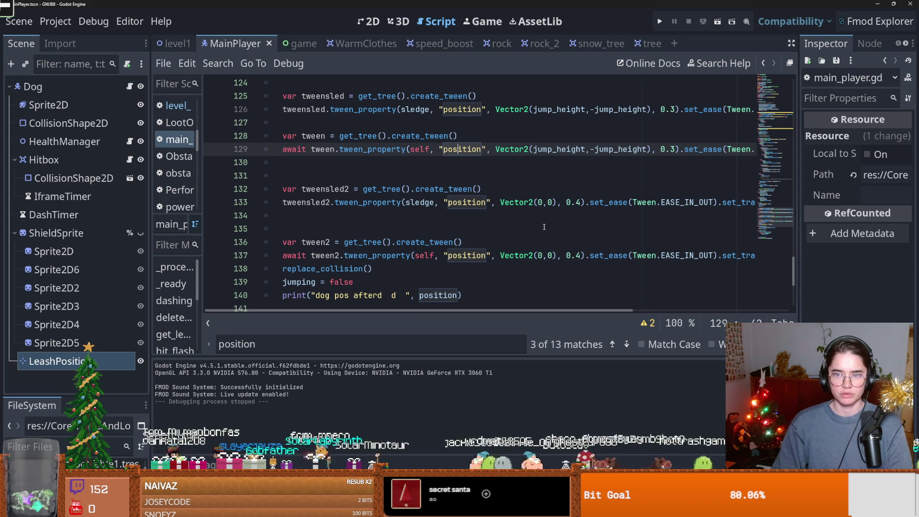
pyautogui.moveTo(556, 202); pyautogui.dragTo(501, 202)
pyautogui.write('initial_pos')
pyautogui.moveTo(557, 255); pyautogui.dragTo(501, 257)
pyautogui.write('initial_pos')
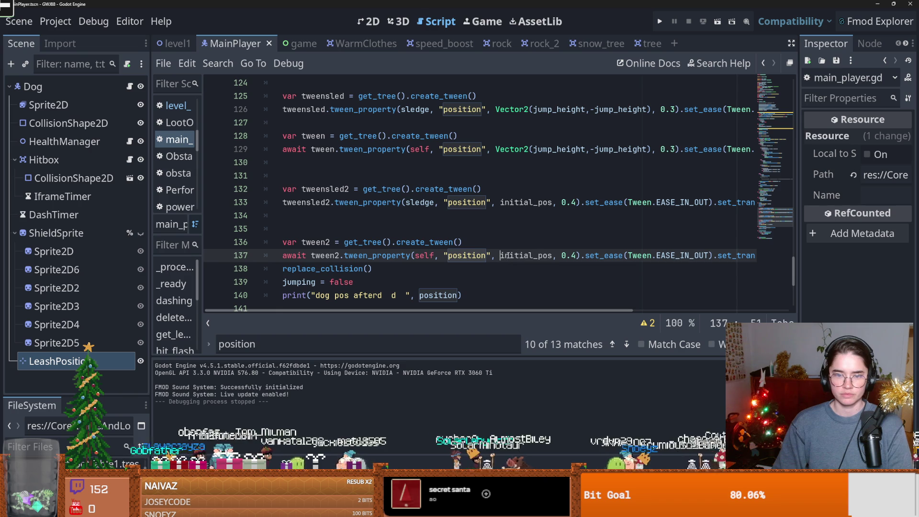
pyautogui.click(659, 22)
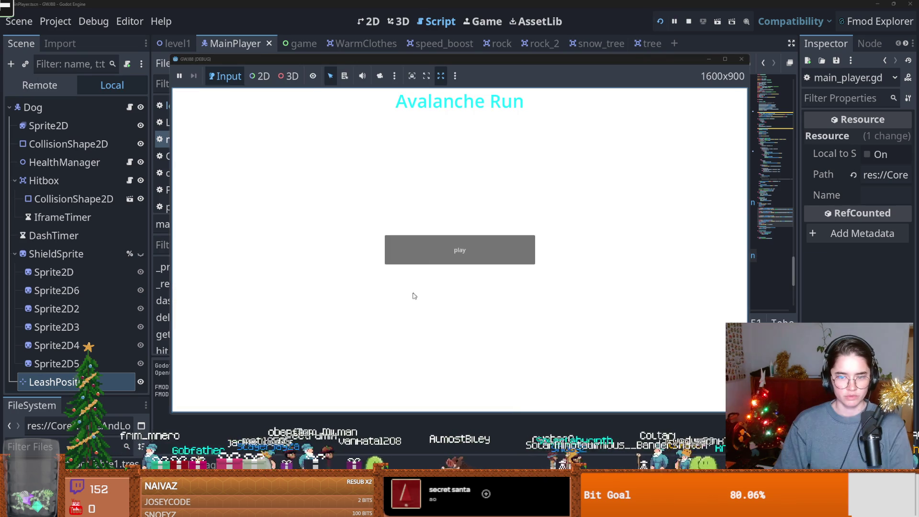
# Step: Start a round from the Avalanche Run title screen, then stop the game
pyautogui.click(429, 260)
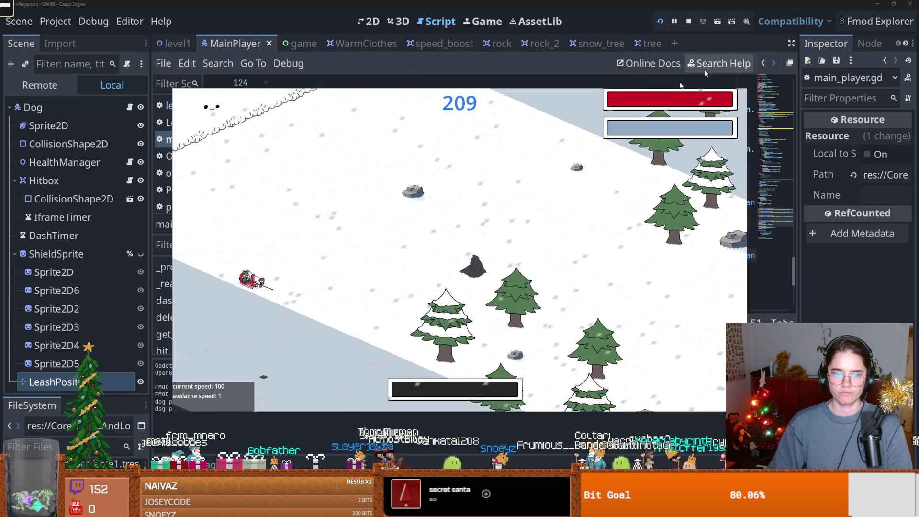
pyautogui.click(742, 59)
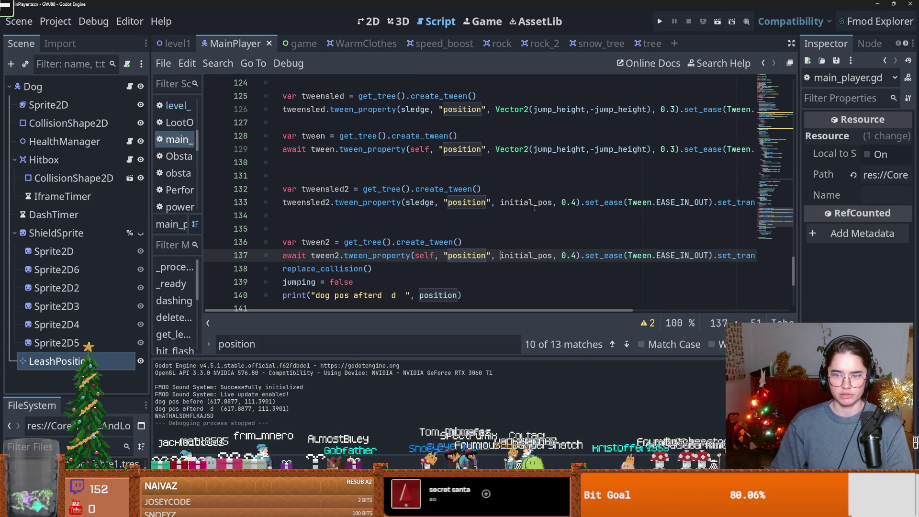
# Step: Undo both replacements and set only the dog's return target on line 137 to initial_pos
pyautogui.hotkey('ctrl', 'z')
pyautogui.hotkey('ctrl', 'z')
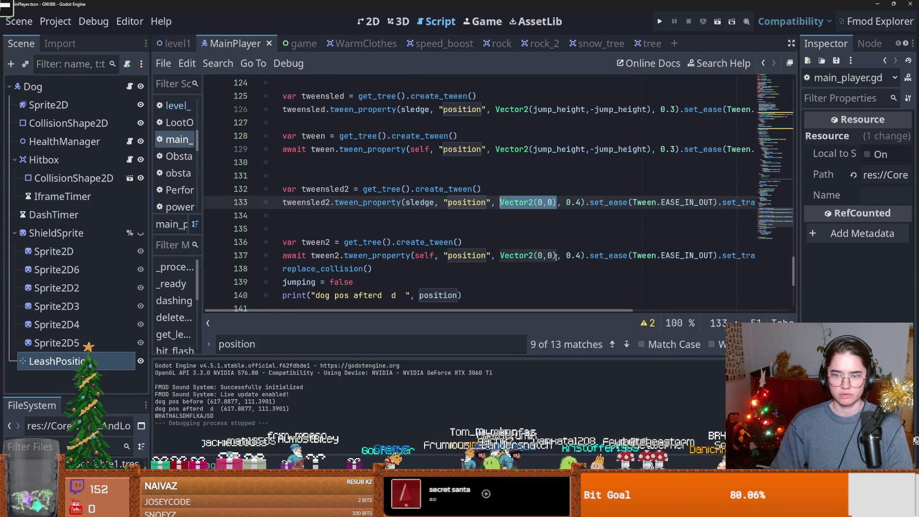
pyautogui.moveTo(555, 256); pyautogui.dragTo(500, 256)
pyautogui.hotkey('ctrl', 'v')
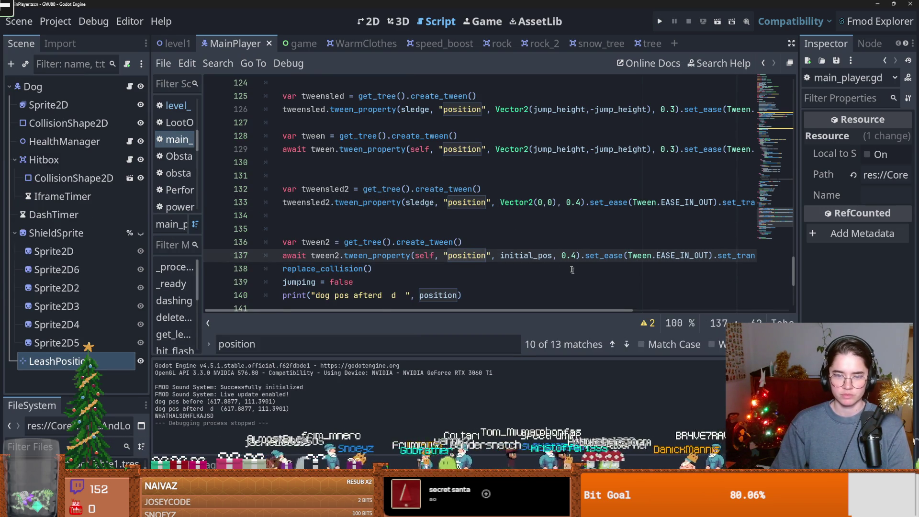
pyautogui.scroll(-1, 564, 239)
pyautogui.scroll(1, 548, 254)
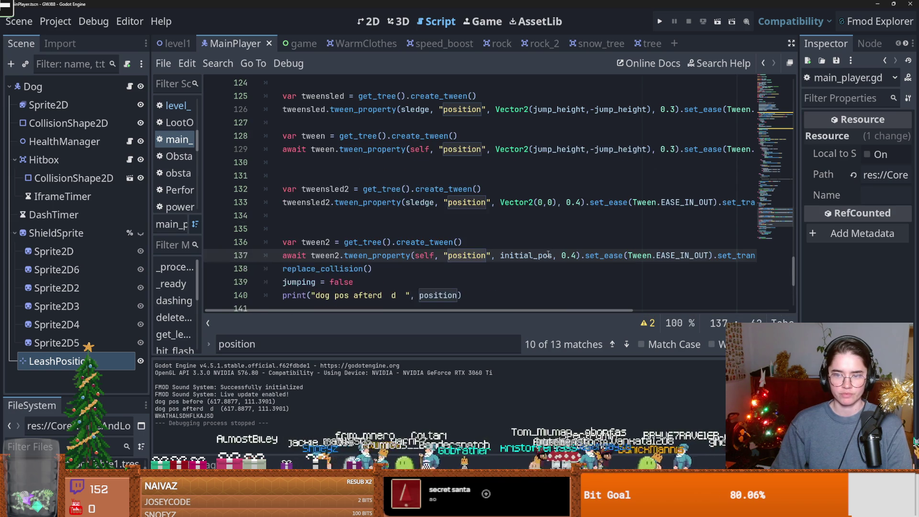
pyautogui.scroll(2, 574, 240)
pyautogui.doubleClick(559, 190)
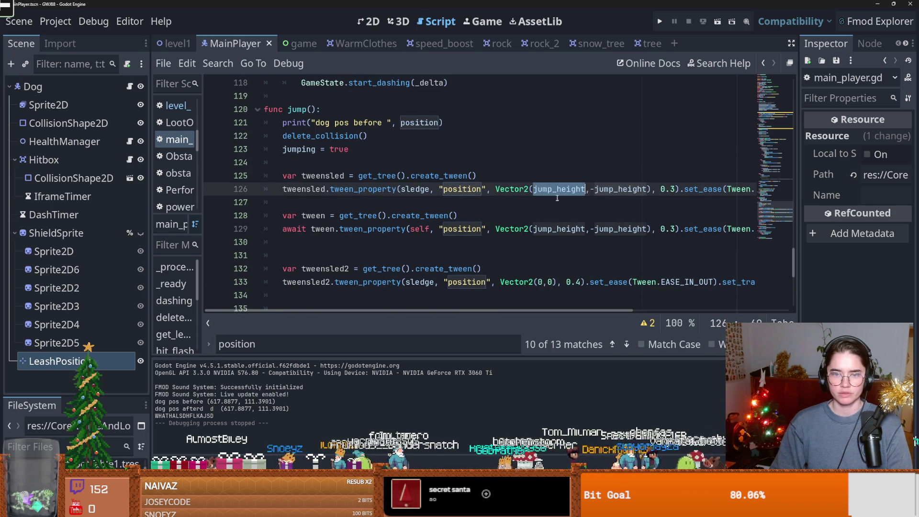
pyautogui.moveTo(793, 263)
pyautogui.mouseDown()
pyautogui.moveTo(791, 88)
pyautogui.moveTo(786, 123)
pyautogui.moveTo(570, 218)
pyautogui.mouseUp()
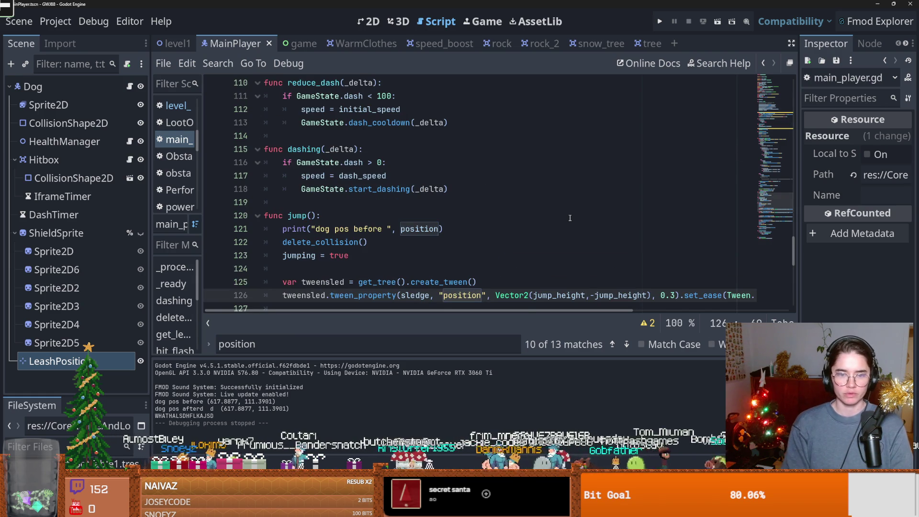
pyautogui.write('h')
pyautogui.press('BackSpace')
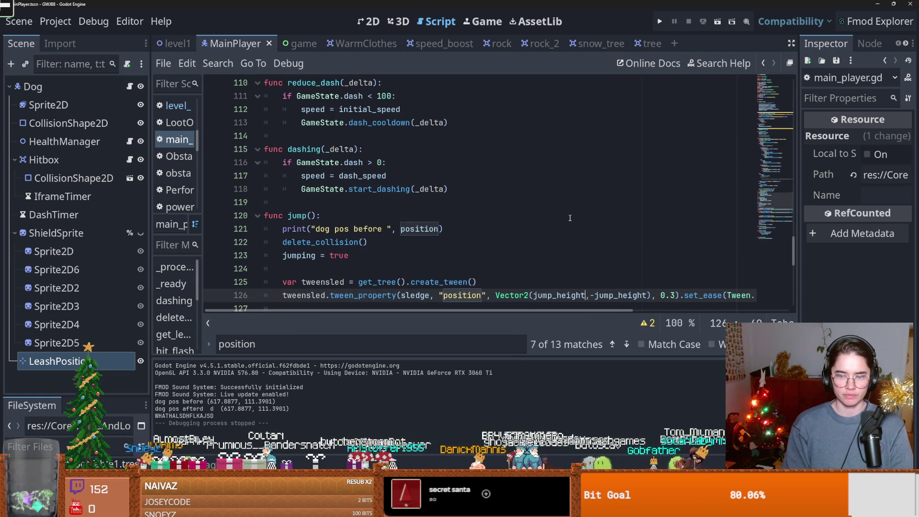
# Step: Search the script for 'jump' to find the jump_height declaration
pyautogui.hotkey('ctrl', 'f')
pyautogui.write('jump')
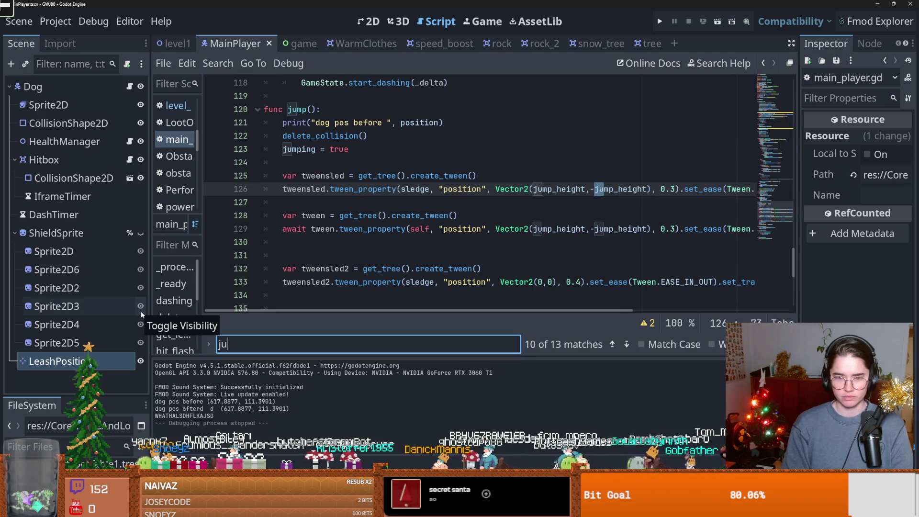
pyautogui.press('Return')
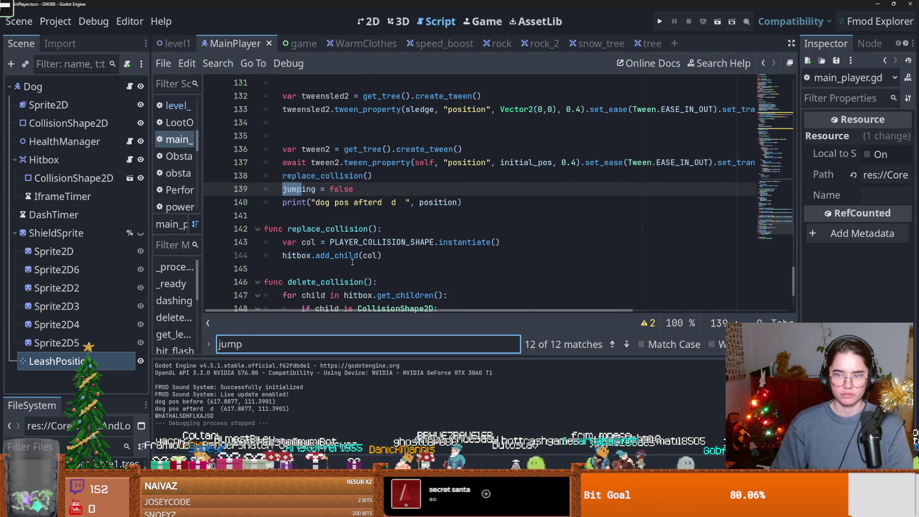
pyautogui.press('Return')
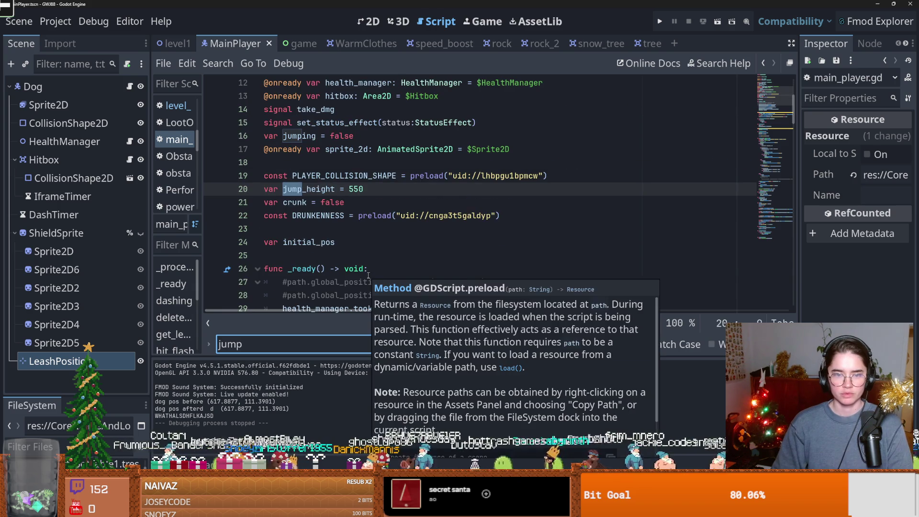
pyautogui.doubleClick(311, 189)
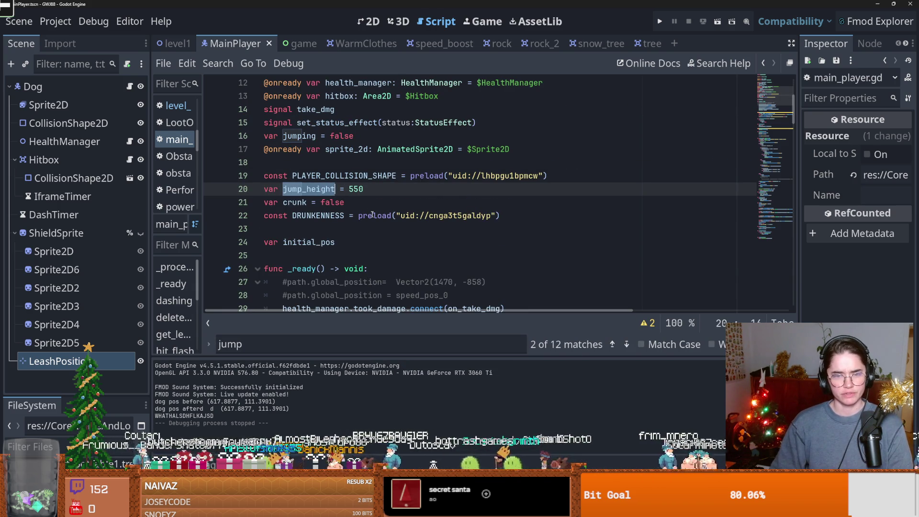
pyautogui.moveTo(794, 127)
pyautogui.mouseDown()
pyautogui.moveTo(796, 271)
pyautogui.moveTo(763, 266)
pyautogui.mouseUp()
pyautogui.click(538, 200)
# Step: Add a local var jump_height = initial_pos - line after the sled tween creation
pyautogui.click(517, 188)
pyautogui.press('Return')
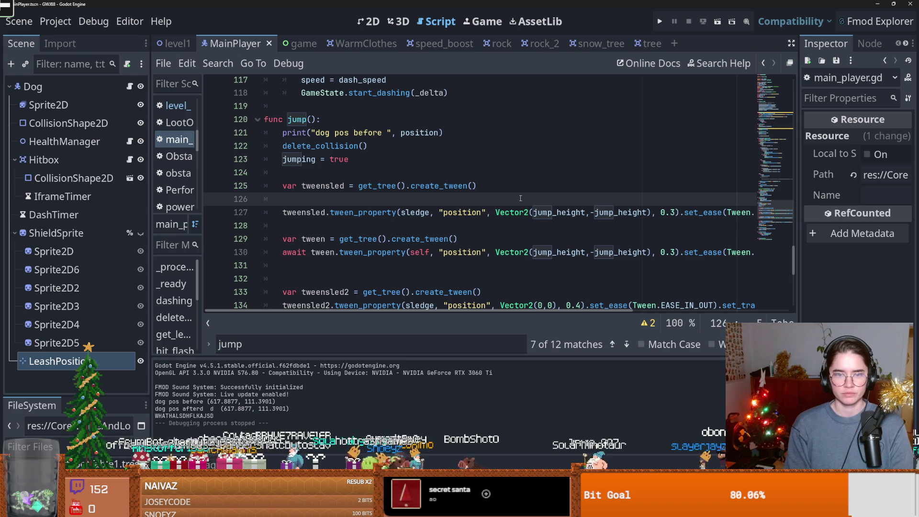
pyautogui.write('in')
pyautogui.press('BackSpace')
pyautogui.press('BackSpace')
pyautogui.write('var jump =')
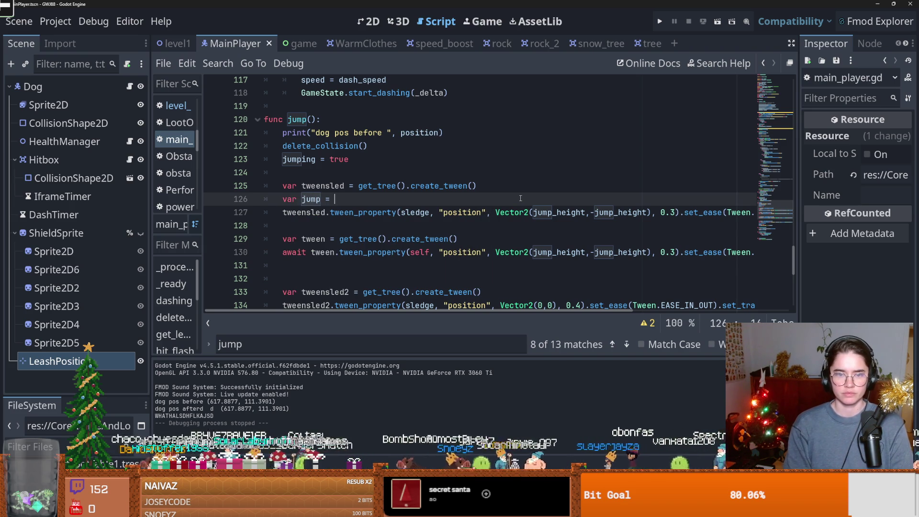
pyautogui.hotkey('ctrl', 'space')
pyautogui.press('BackSpace')
pyautogui.press('BackSpace')
pyautogui.press('BackSpace')
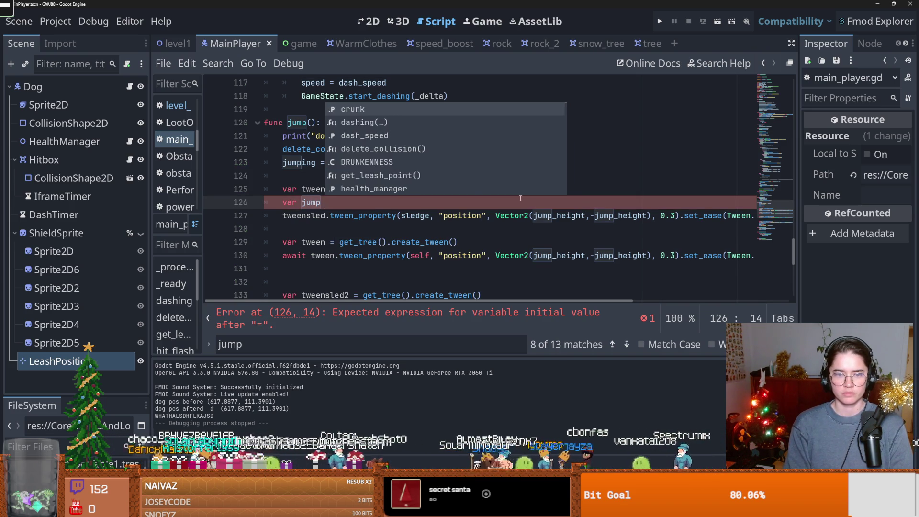
pyautogui.write('h')
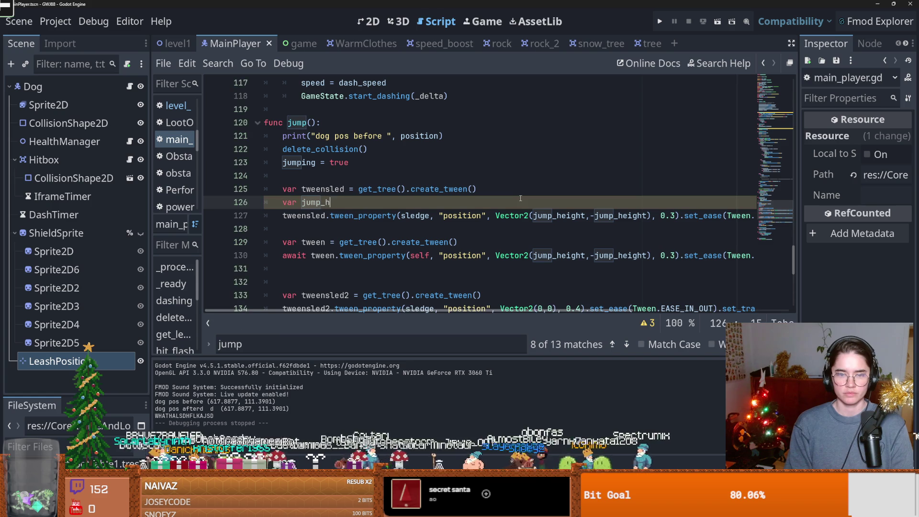
pyautogui.write('eight = ')
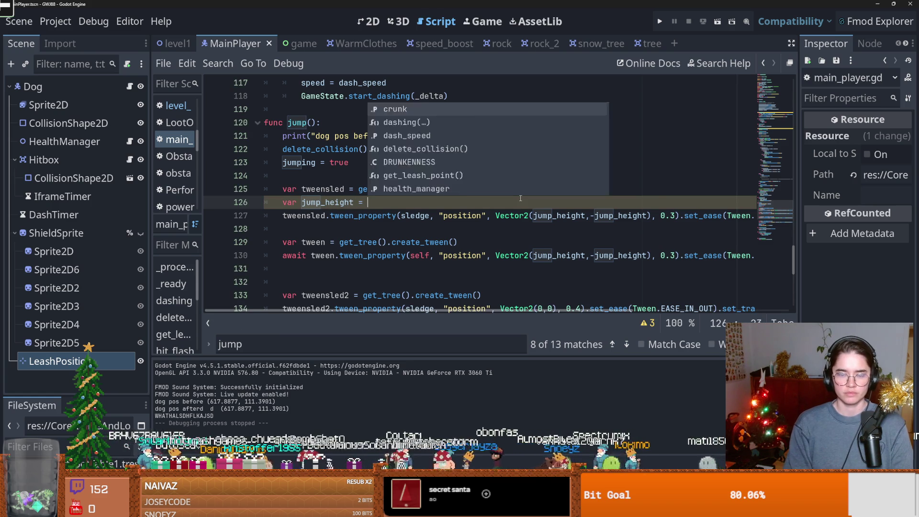
pyautogui.write('initial_pos -')
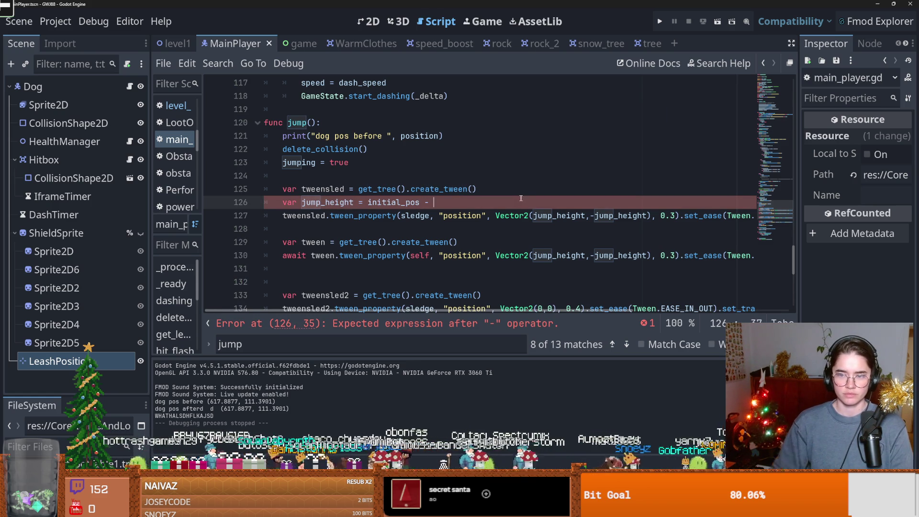
# Step: Complete it with the copied Vector2(jump_height, jump_height) offset, removing the minus
pyautogui.moveTo(651, 216); pyautogui.dragTo(496, 215)
pyautogui.hotkey('ctrl', 'c')
pyautogui.click(484, 202)
pyautogui.hotkey('ctrl', 'v')
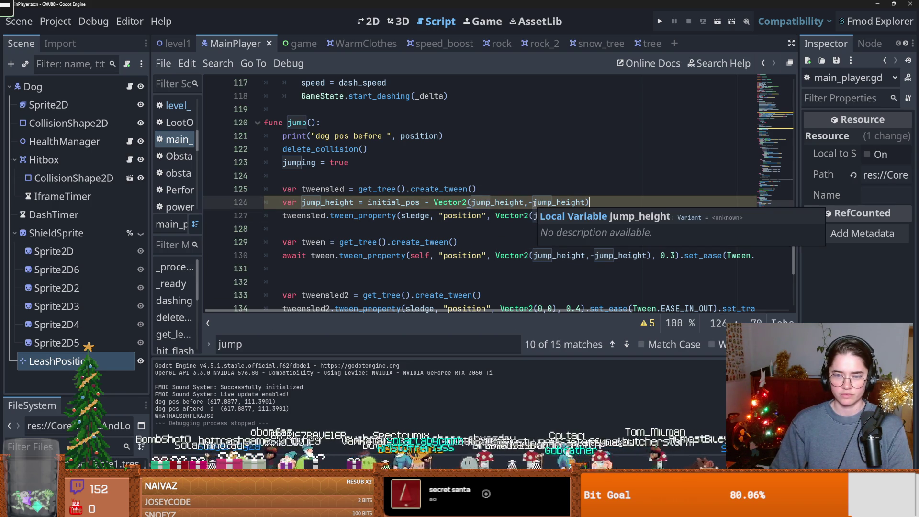
pyautogui.click(530, 202)
pyautogui.press('BackSpace')
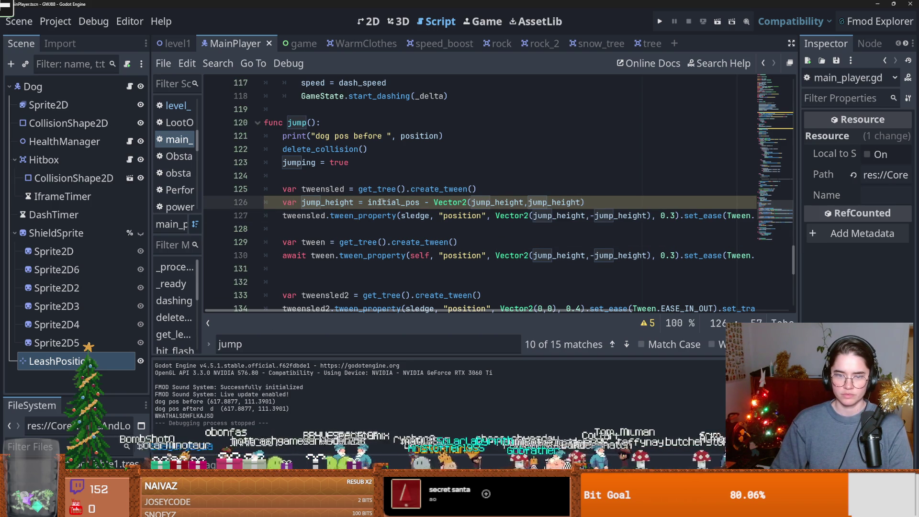
# Step: Point the dog's tween on line 130 at jump_height and run the project
pyautogui.moveTo(652, 215); pyautogui.dragTo(492, 216)
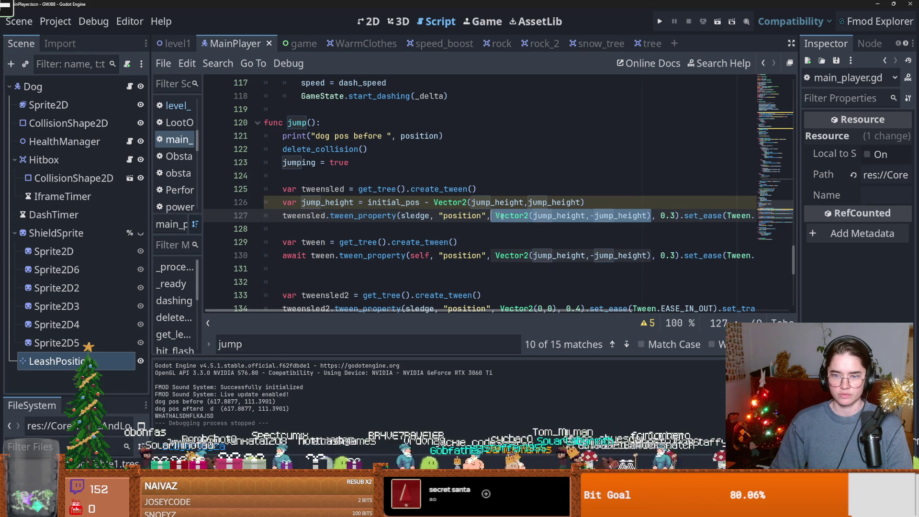
pyautogui.moveTo(651, 255); pyautogui.dragTo(496, 255)
pyautogui.hotkey('ctrl', 'v')
pyautogui.press('F5')
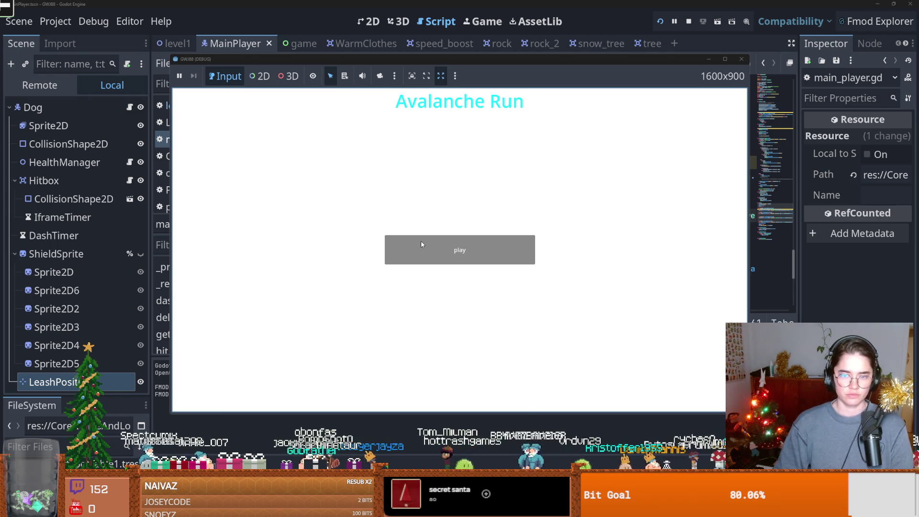
# Step: After the Vector2 constructor error, change line 126's offset to Vector2(550,550) and save
pyautogui.click(421, 241)
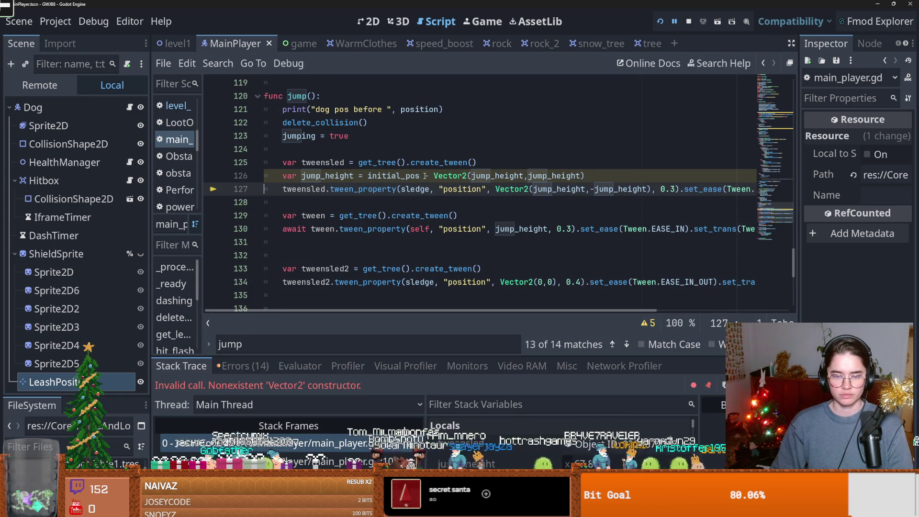
pyautogui.doubleClick(493, 177)
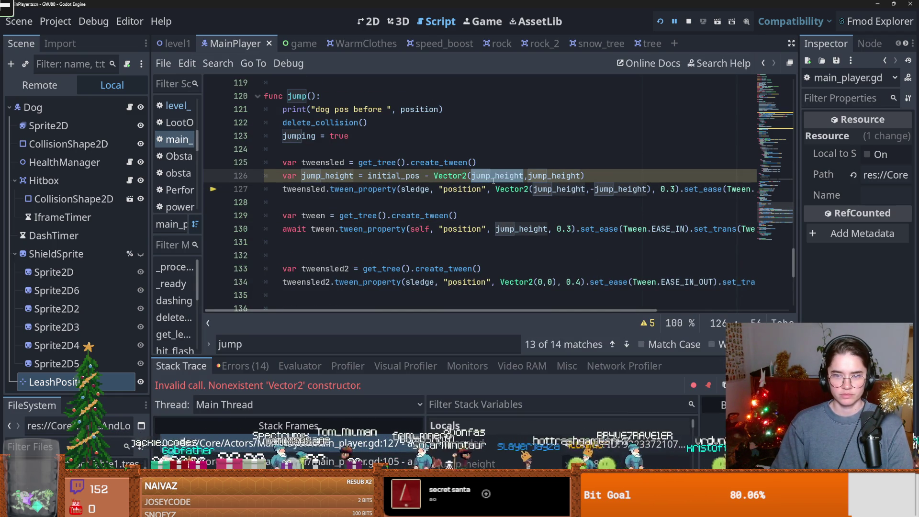
pyautogui.moveTo(494, 180)
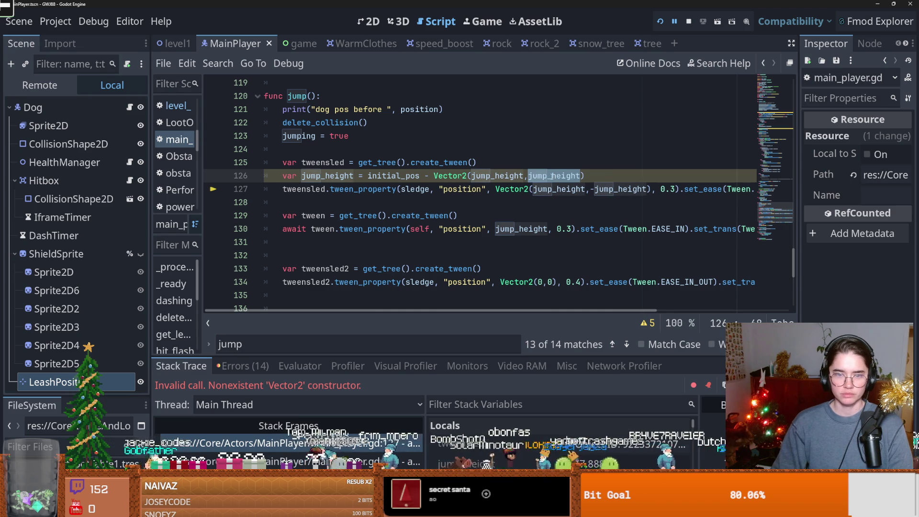
pyautogui.click(524, 177)
pyautogui.write(',')
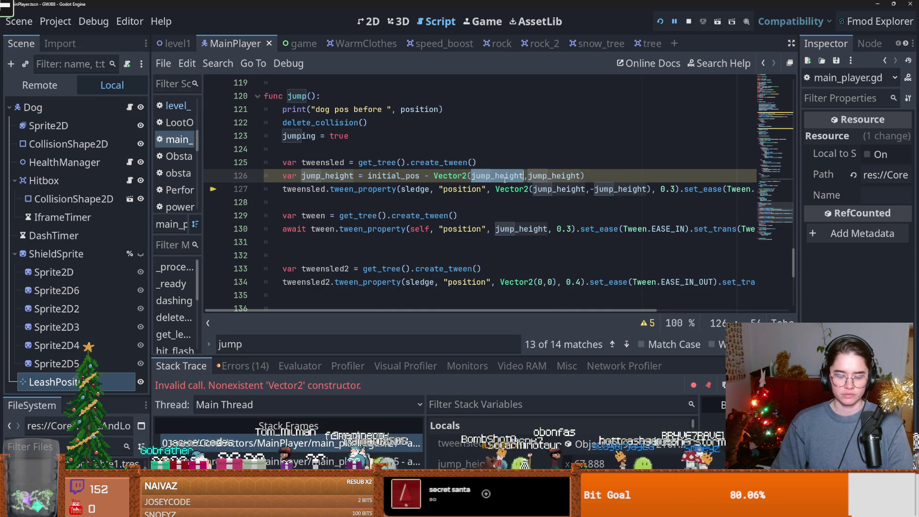
pyautogui.write('550')
pyautogui.doubleClick(505, 177)
pyautogui.write('550')
pyautogui.hotkey('ctrl', 's')
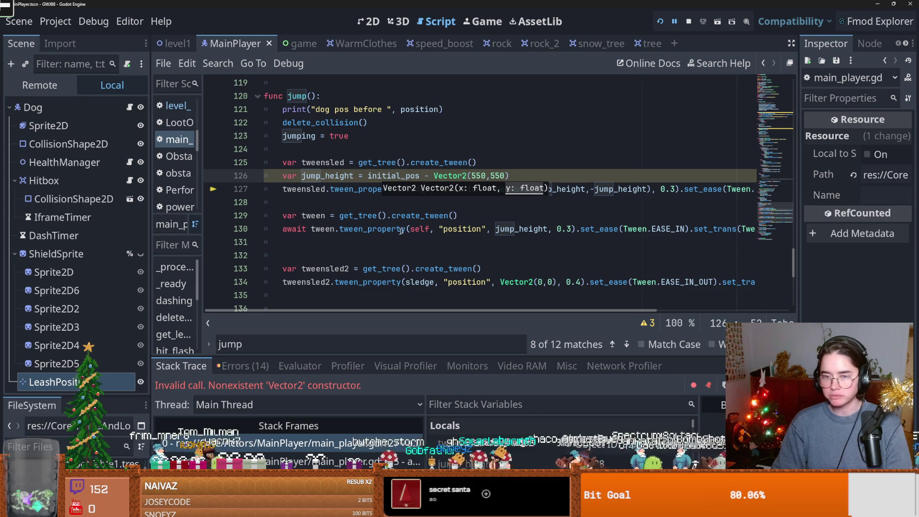
# Step: Rename the local variable on line 126 to jump_height_pos
pyautogui.doubleClick(393, 176)
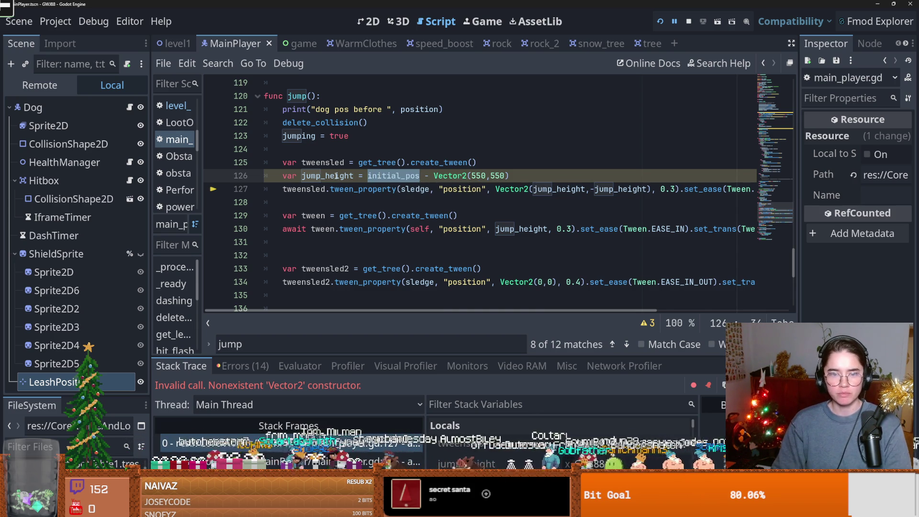
pyautogui.doubleClick(336, 175)
pyautogui.moveTo(651, 190); pyautogui.dragTo(496, 189)
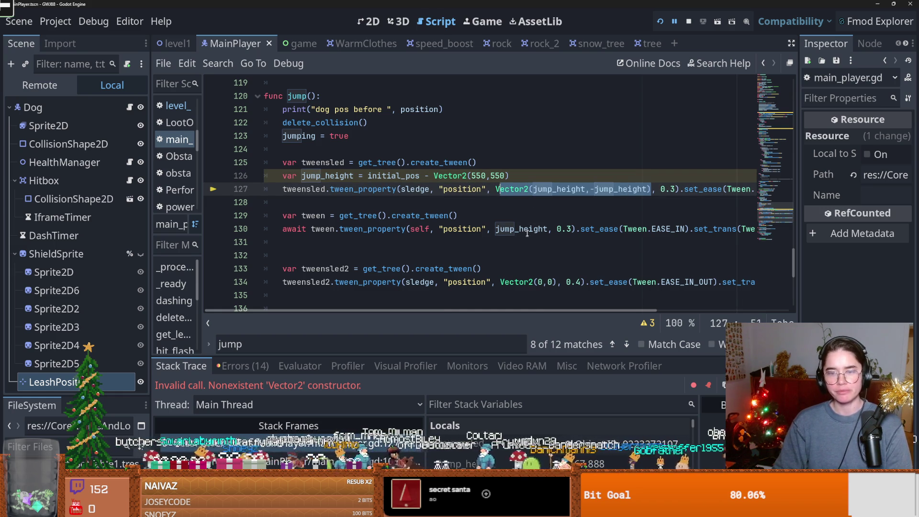
pyautogui.doubleClick(560, 188)
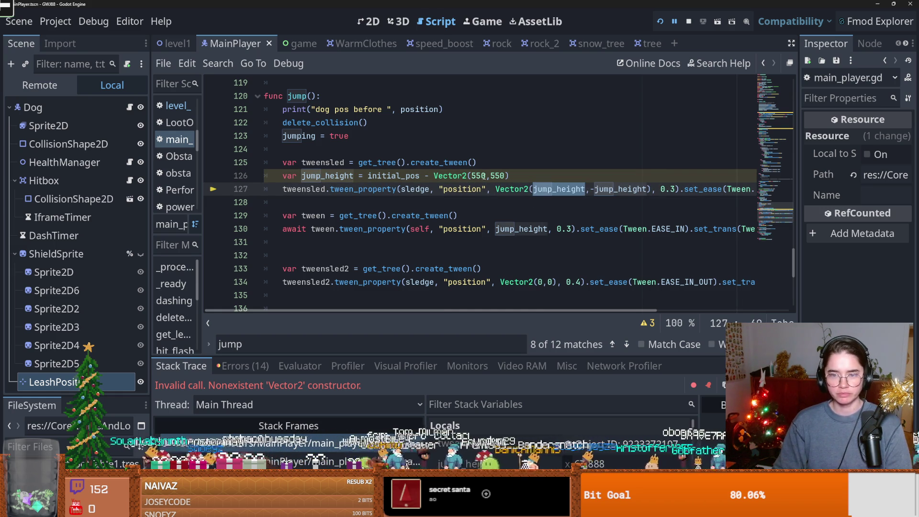
pyautogui.click(350, 175)
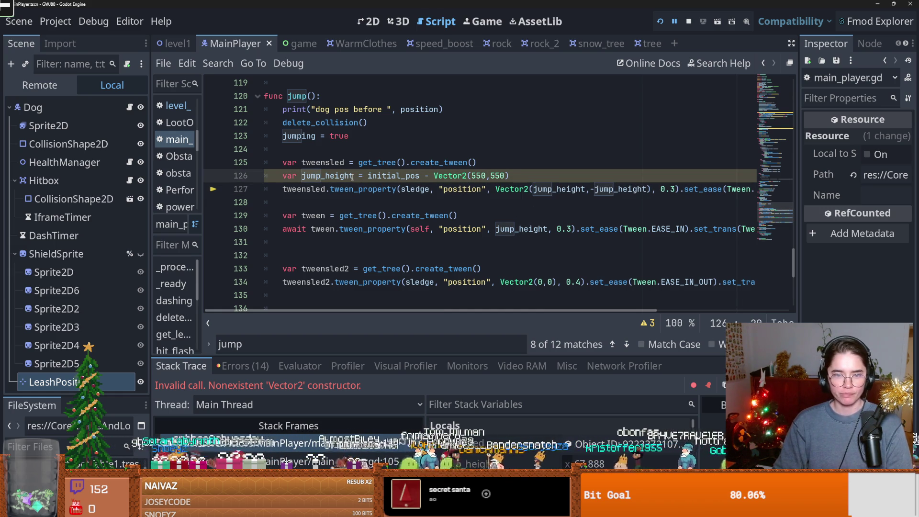
pyautogui.write('_')
pyautogui.moveTo(353, 176)
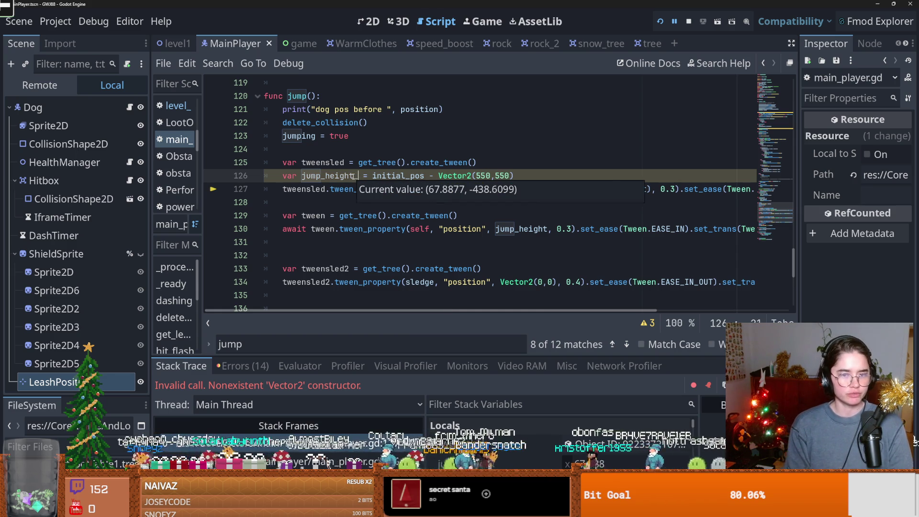
pyautogui.write('pos')
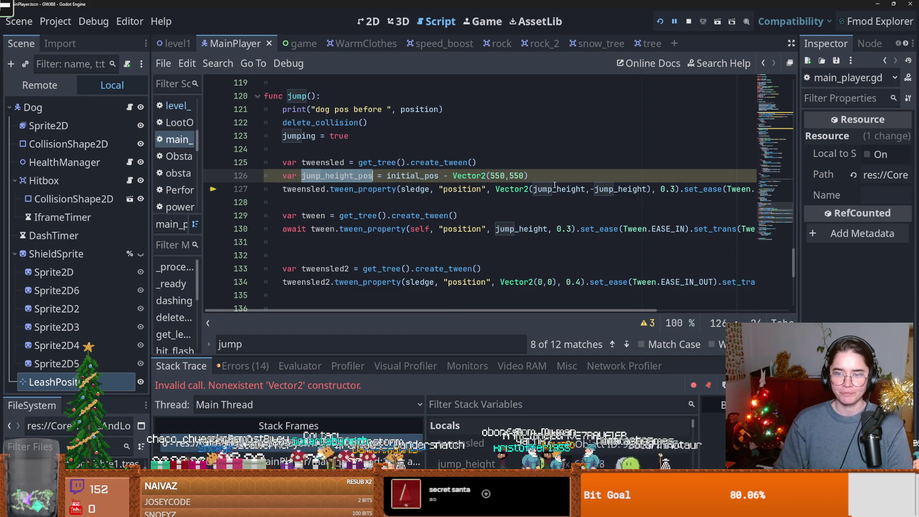
pyautogui.click(554, 188)
pyautogui.moveTo(550, 191)
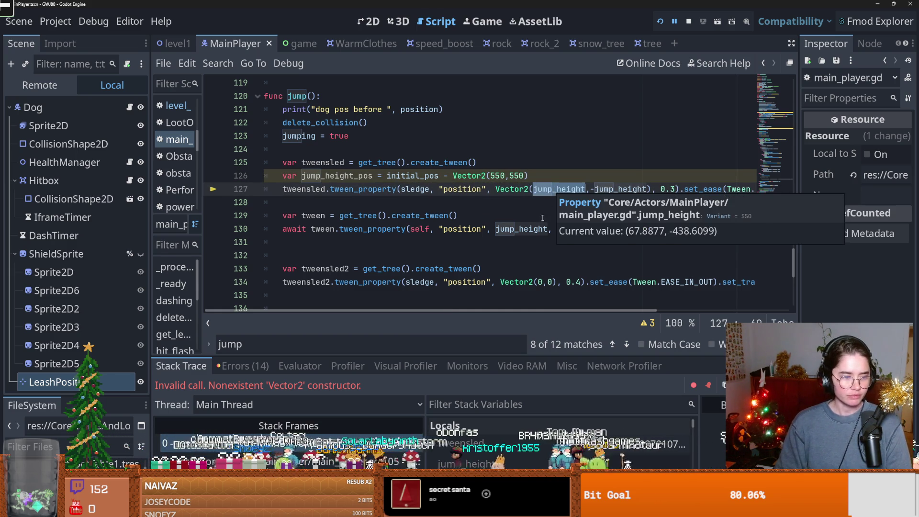
# Step: After the set_ease null error, make the dog's tween on line 130 target jump_height_pos
pyautogui.click(660, 23)
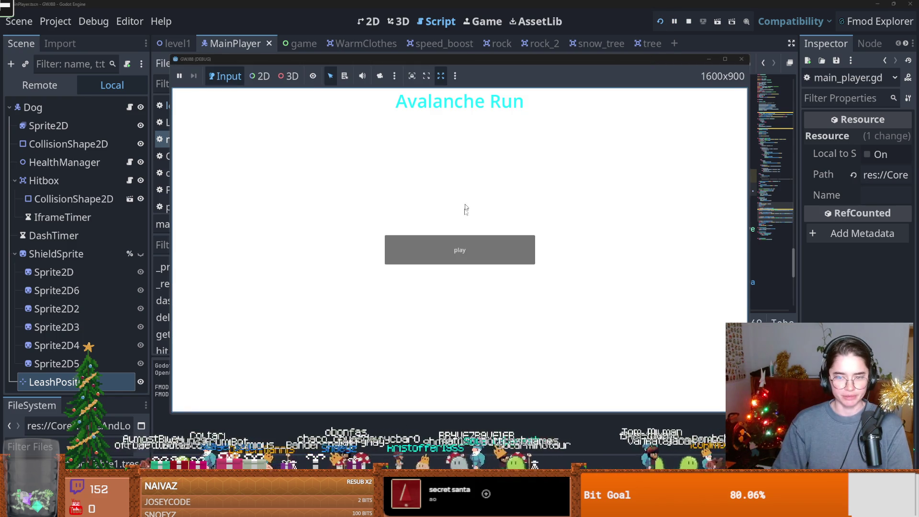
pyautogui.click(464, 249)
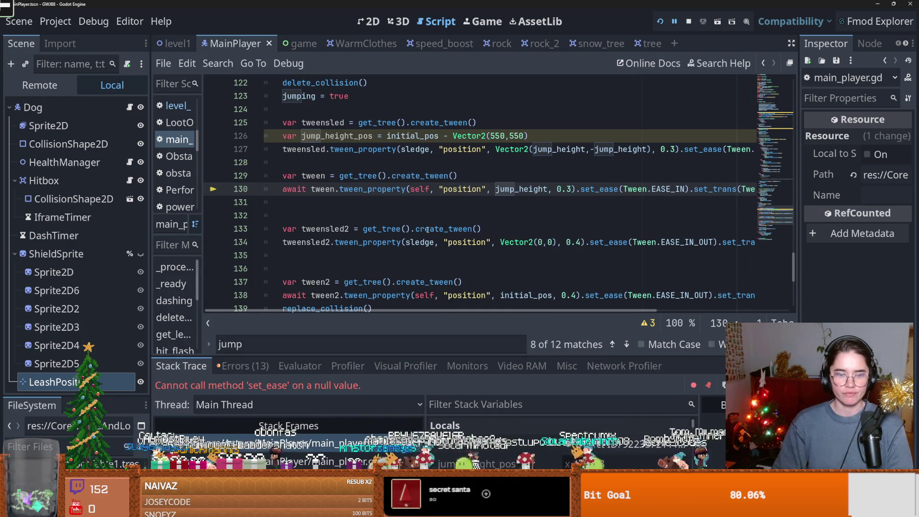
pyautogui.doubleClick(537, 190)
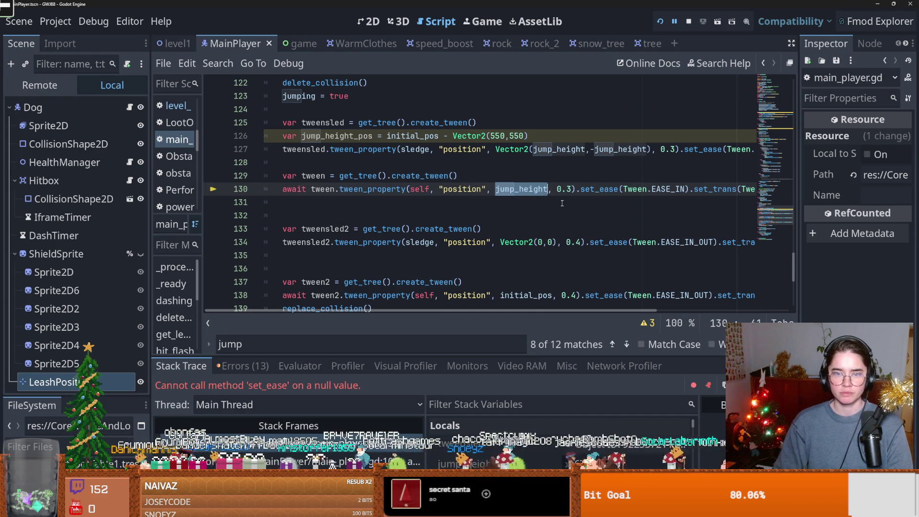
pyautogui.doubleClick(336, 136)
pyautogui.hotkey('ctrl', 'c')
pyautogui.doubleClick(521, 189)
pyautogui.hotkey('ctrl', 'v')
# Step: Playtest the jump from the Avalanche Run title screen, then stop the game
pyautogui.click(660, 21)
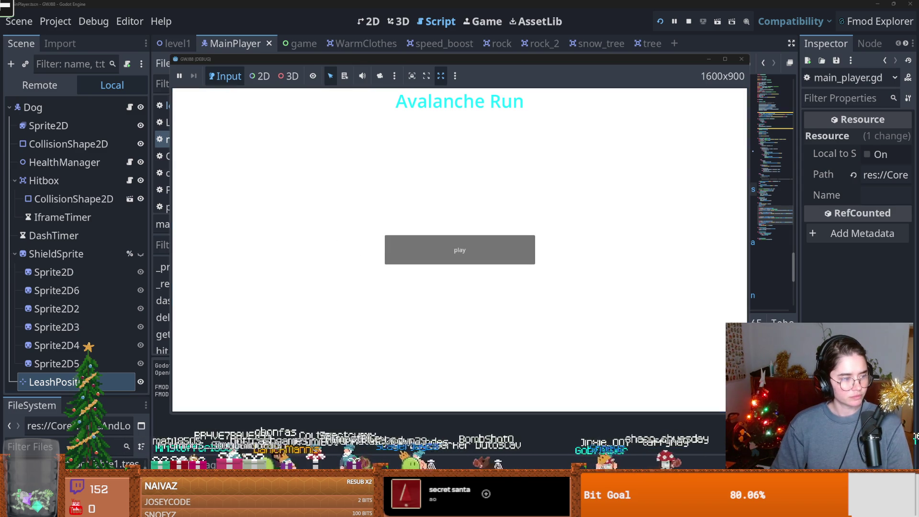
pyautogui.click(407, 253)
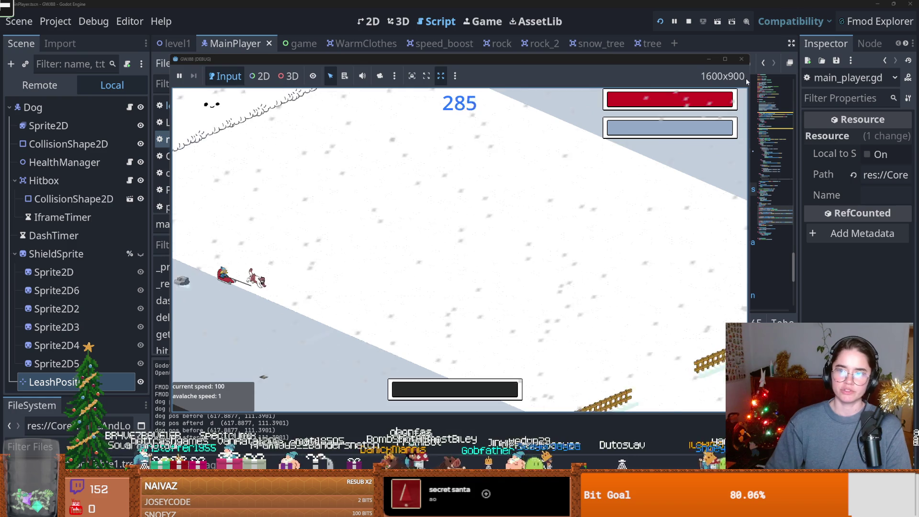
pyautogui.click(743, 63)
pyautogui.press('F8')
pyautogui.scroll(-1, 517, 184)
pyautogui.scroll(1, 517, 184)
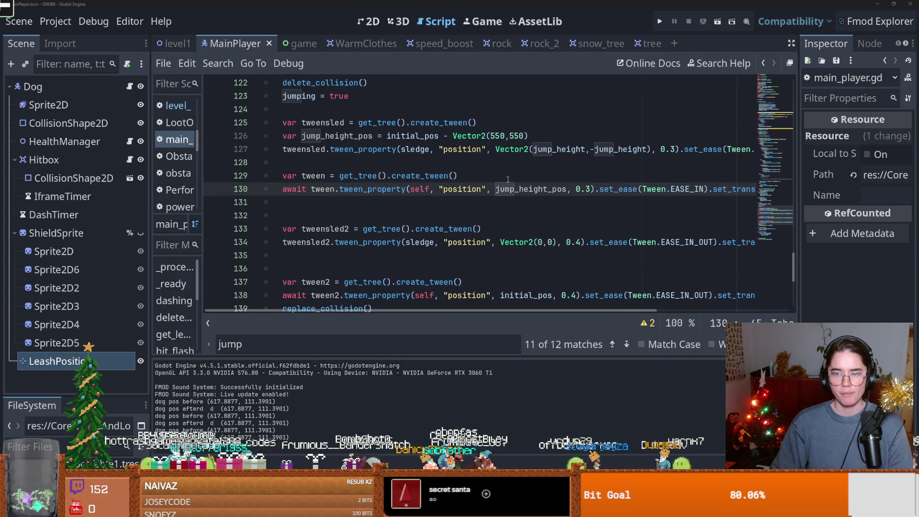
# Step: Swap the sled's Vector2 target on line 127 for jump_height_pos and tidy the leftover lines
pyautogui.moveTo(652, 150); pyautogui.dragTo(493, 151)
pyautogui.hotkey('ctrl', 'x')
pyautogui.click(485, 168)
pyautogui.hotkey('ctrl', 'v')
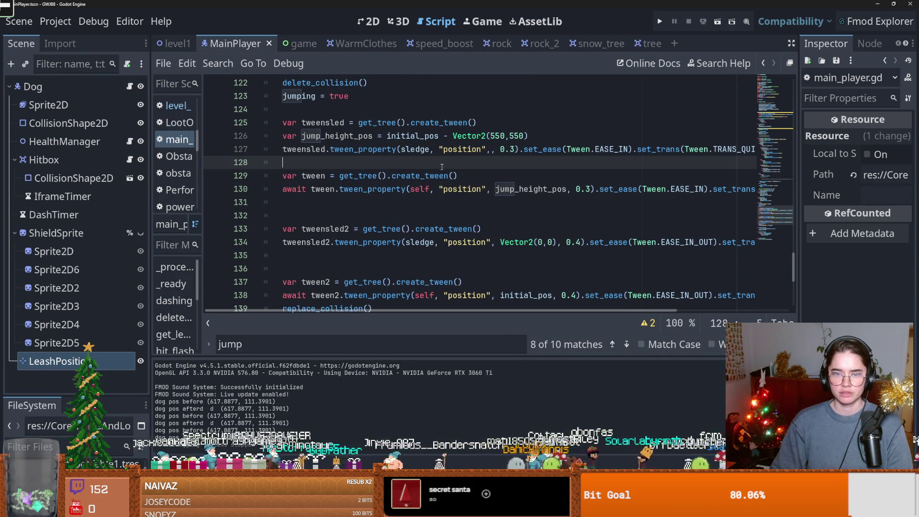
pyautogui.doubleClick(548, 190)
pyautogui.hotkey('ctrl', 'c')
pyautogui.click(489, 149)
pyautogui.hotkey('ctrl', 'v')
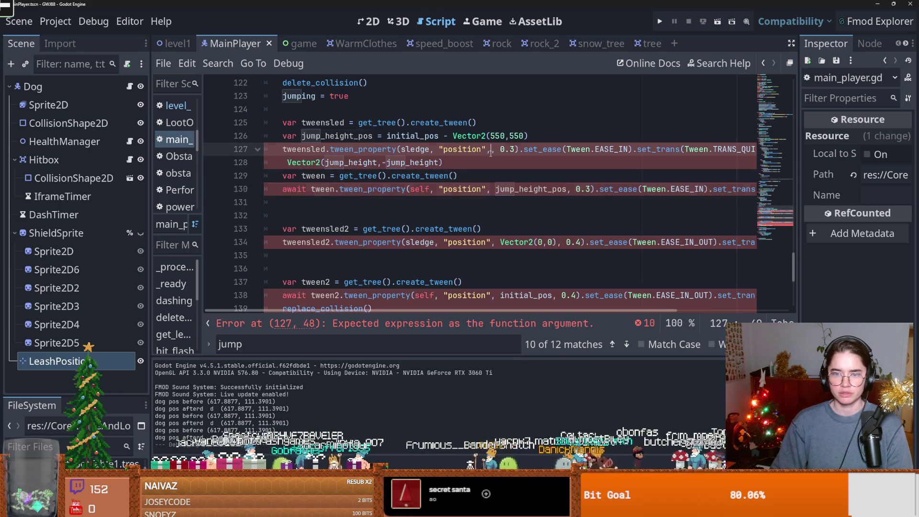
pyautogui.moveTo(443, 163); pyautogui.dragTo(287, 162)
pyautogui.press('BackSpace')
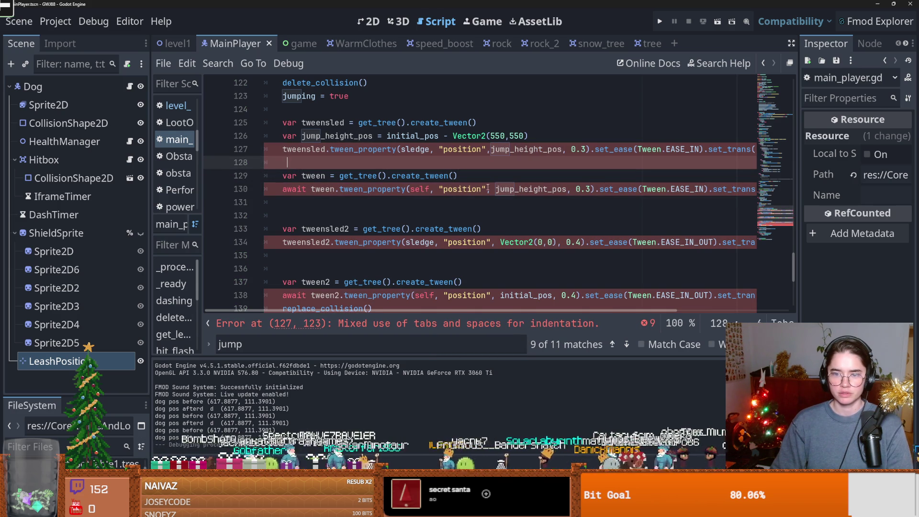
pyautogui.press('BackSpace')
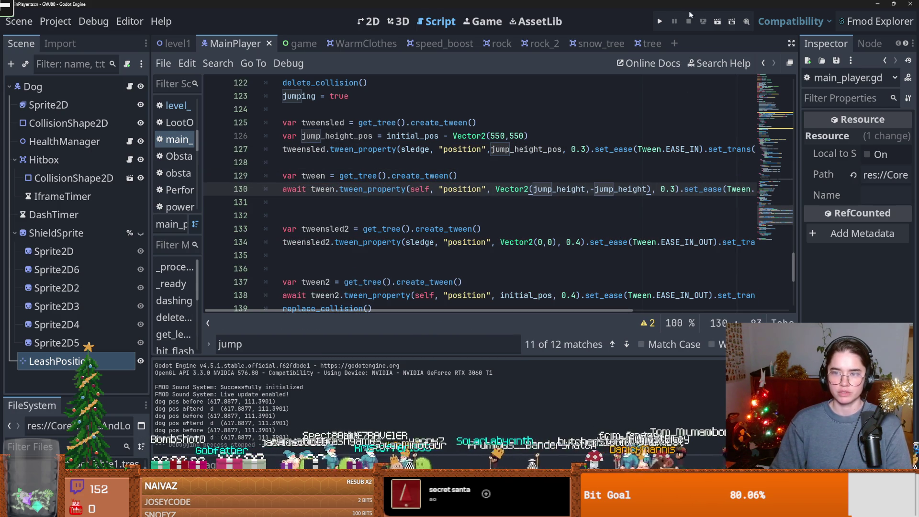
# Step: Playtest the game from the title screen to check the jumps, then stop it
pyautogui.click(659, 21)
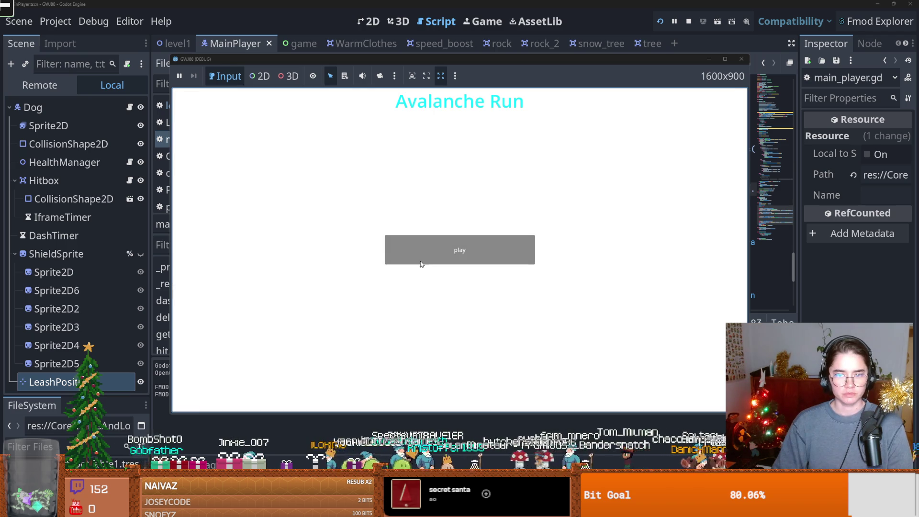
pyautogui.click(421, 259)
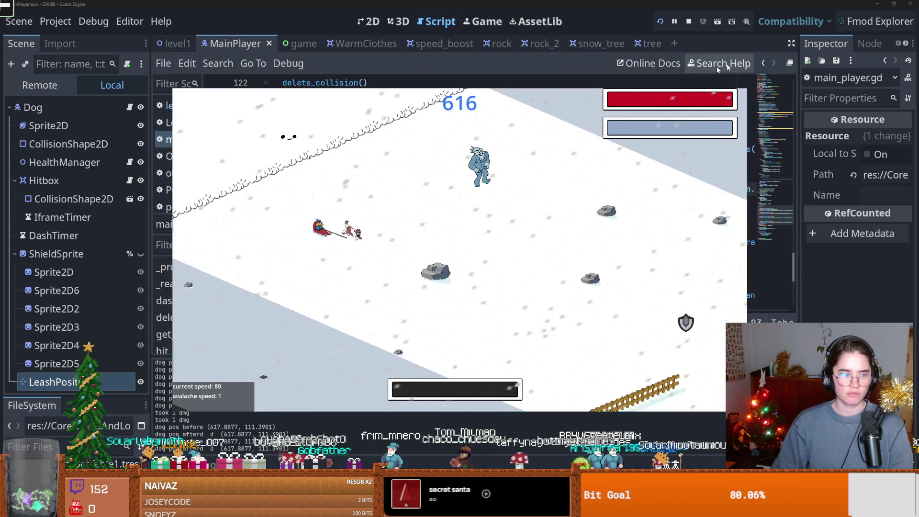
pyautogui.press('F8')
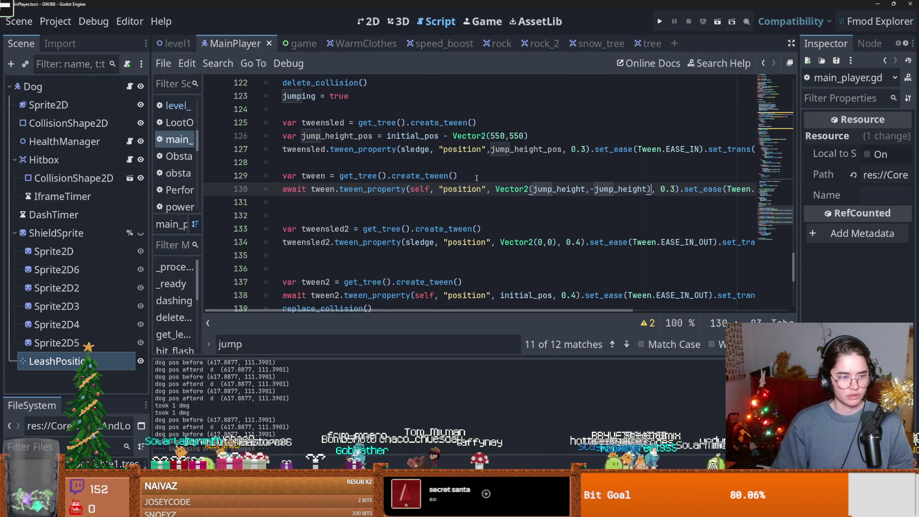
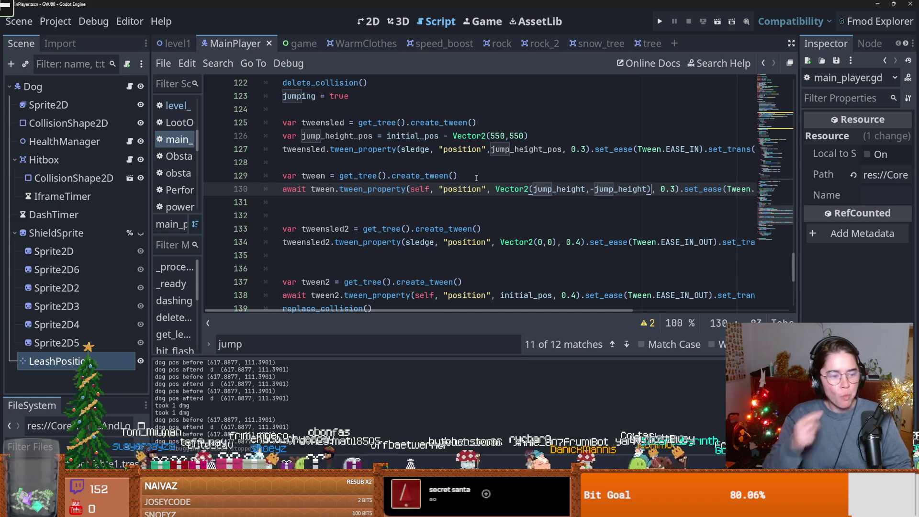
# Step: Playtest the jump in Avalanche Run twice, stopping the game each time
pyautogui.click(444, 200)
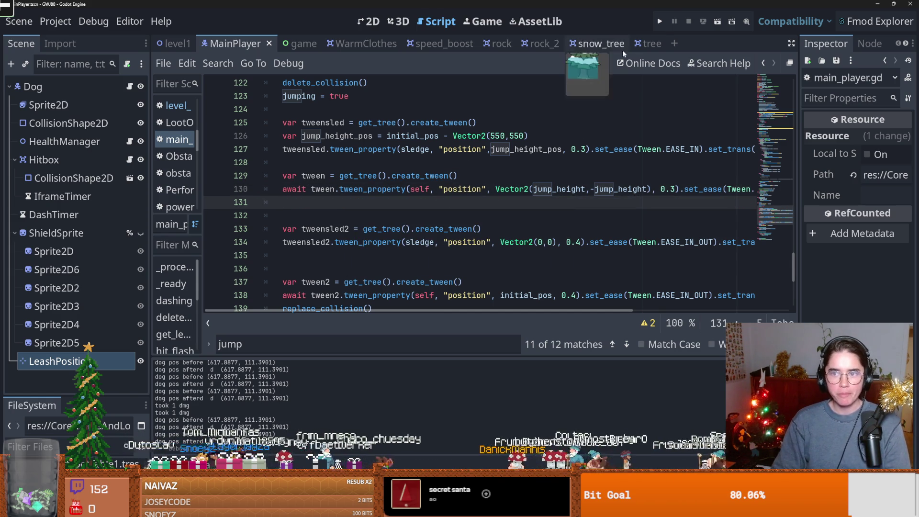
pyautogui.click(659, 21)
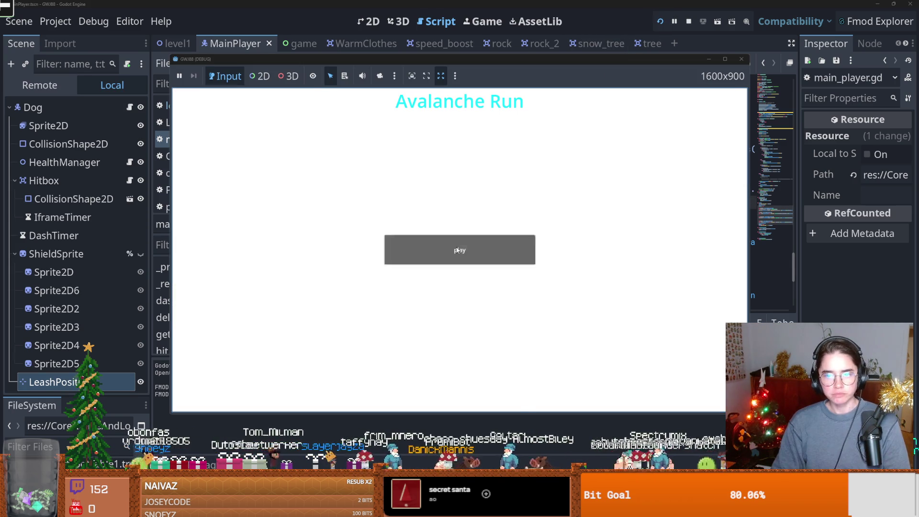
pyautogui.click(457, 250)
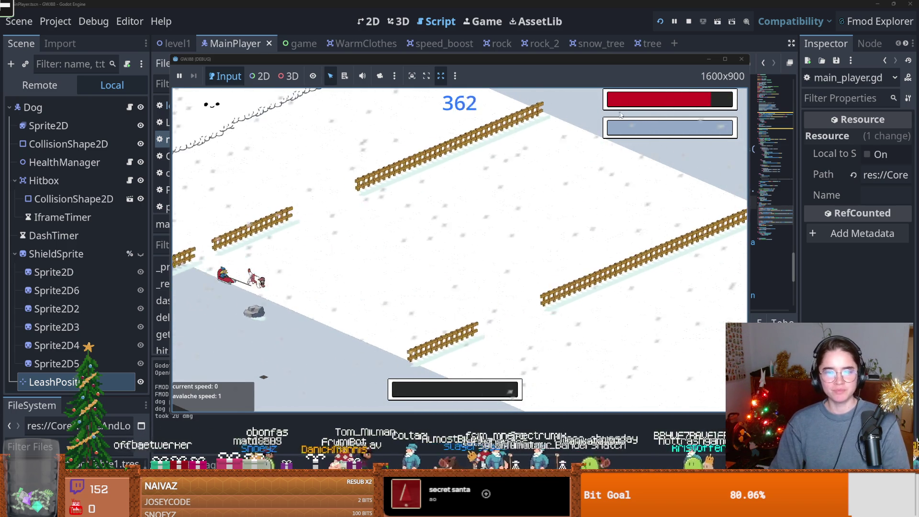
pyautogui.press('F8')
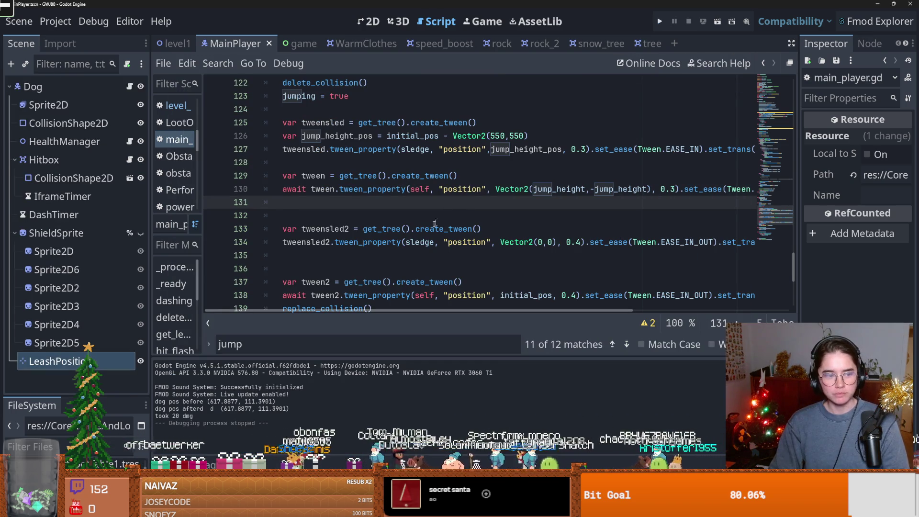
pyautogui.click(660, 21)
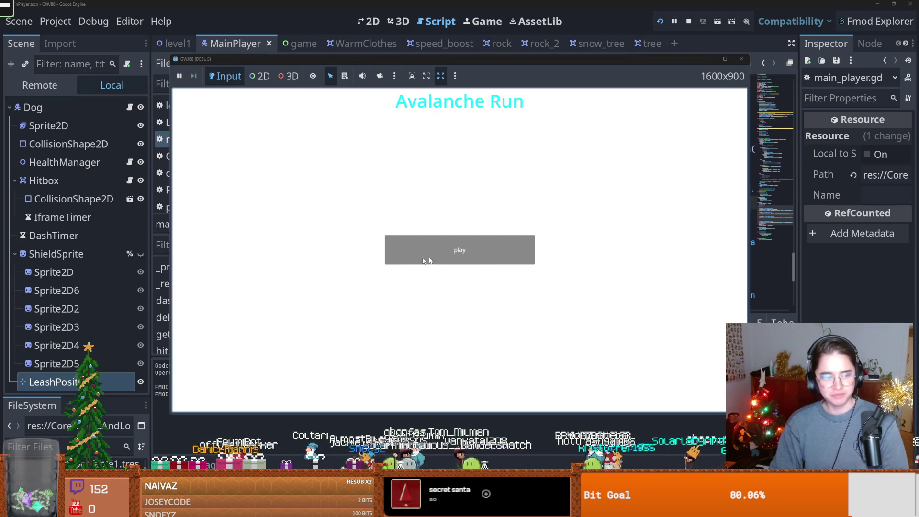
pyautogui.click(427, 258)
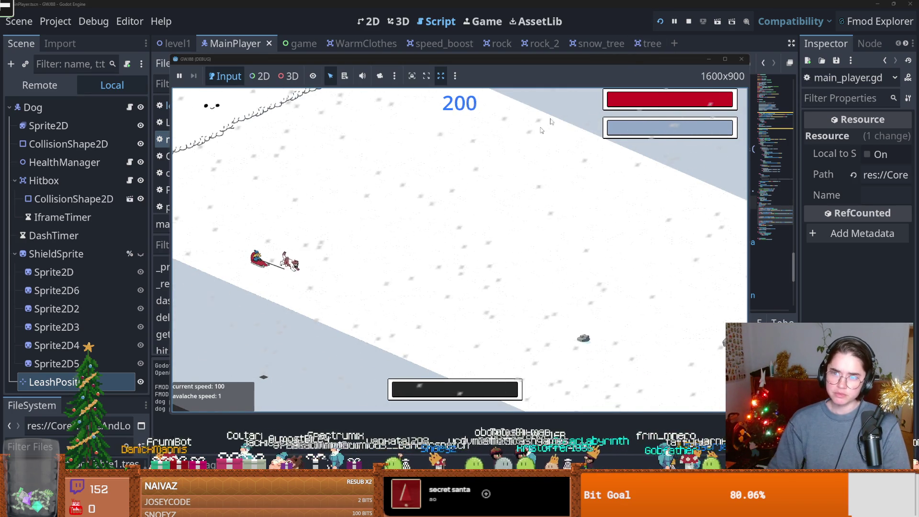
pyautogui.click(742, 59)
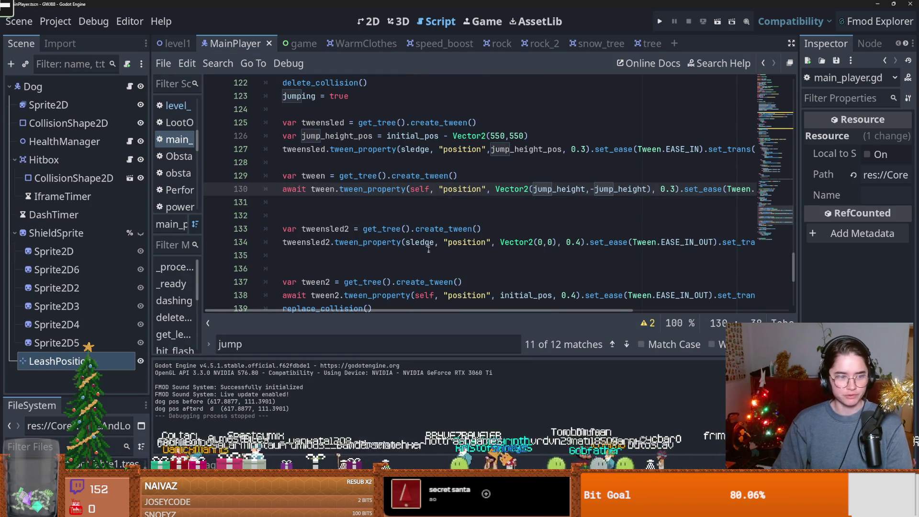
# Step: Delete the blank lines before tweensled2 and tween2 and save the script
pyautogui.scroll(-1, 457, 255)
pyautogui.click(459, 176)
pyautogui.hotkey('ctrl', 's')
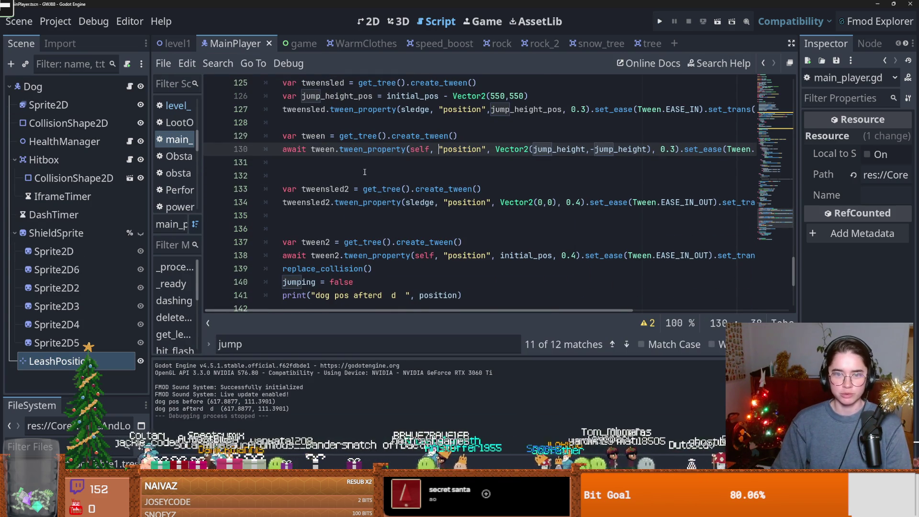
pyautogui.press('BackSpace')
pyautogui.hotkey('ctrl', 's')
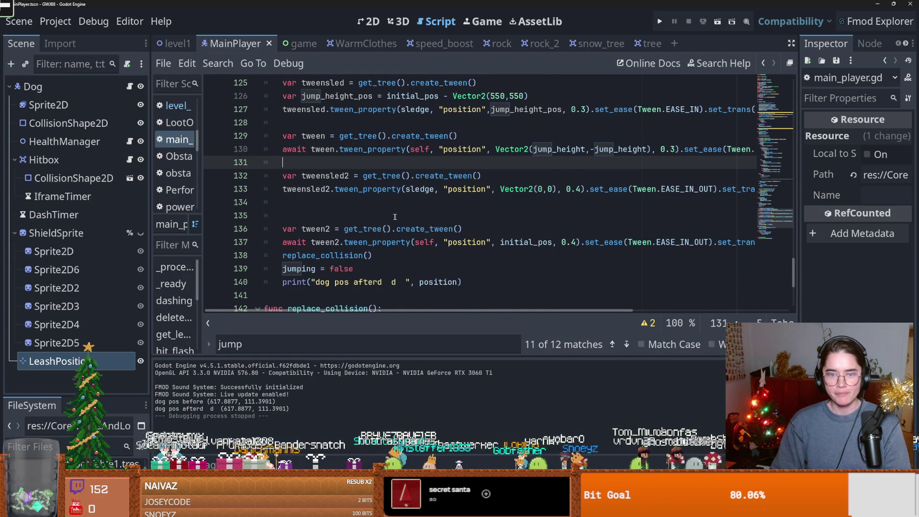
pyautogui.click(478, 215)
pyautogui.press('BackSpace')
pyautogui.scroll(-1, 440, 176)
# Step: Add 'var sled_initial = sledge.position' on a new line after line 126
pyautogui.doubleClick(427, 150)
pyautogui.scroll(1, 545, 204)
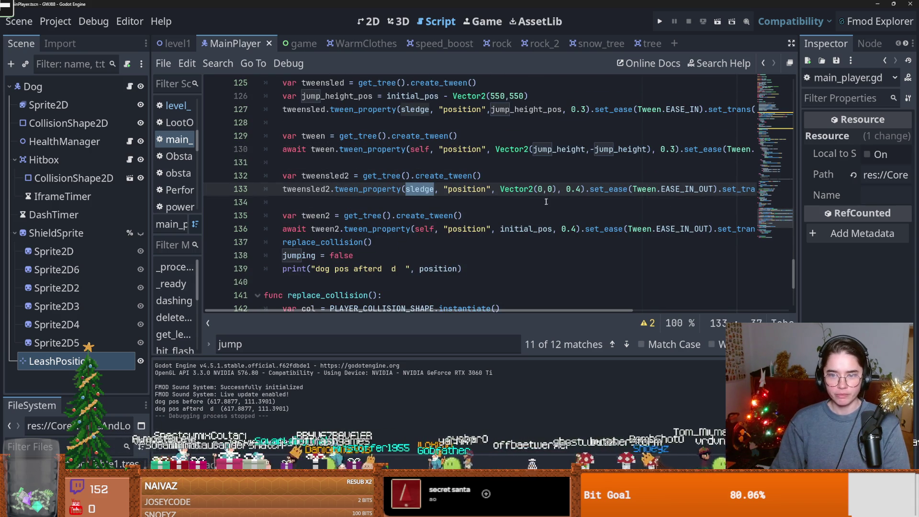
pyautogui.moveTo(558, 190); pyautogui.dragTo(500, 190)
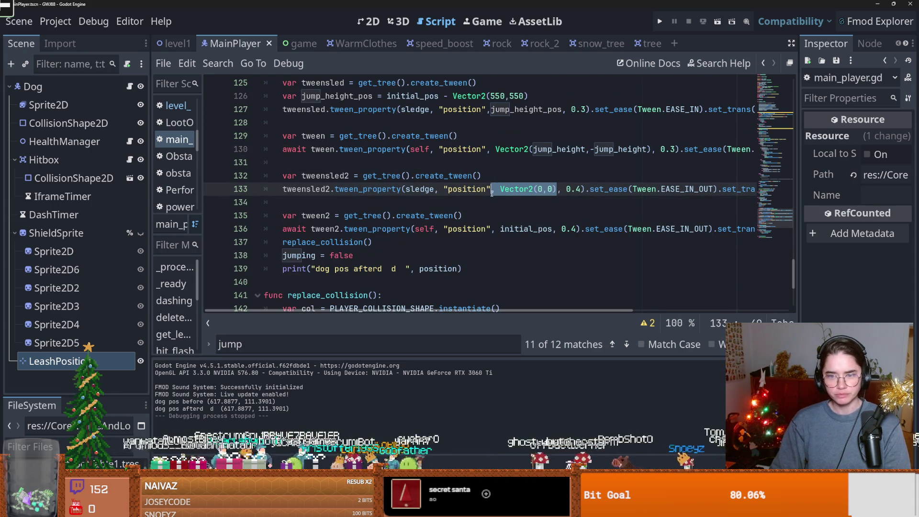
pyautogui.scroll(2, 468, 182)
pyautogui.click(543, 177)
pyautogui.press('Return')
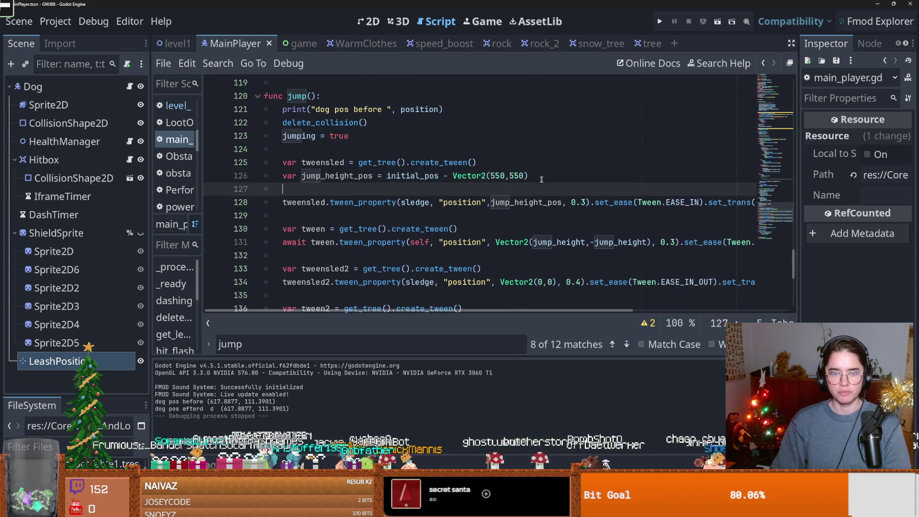
pyautogui.press('BackSpace')
pyautogui.press('Return')
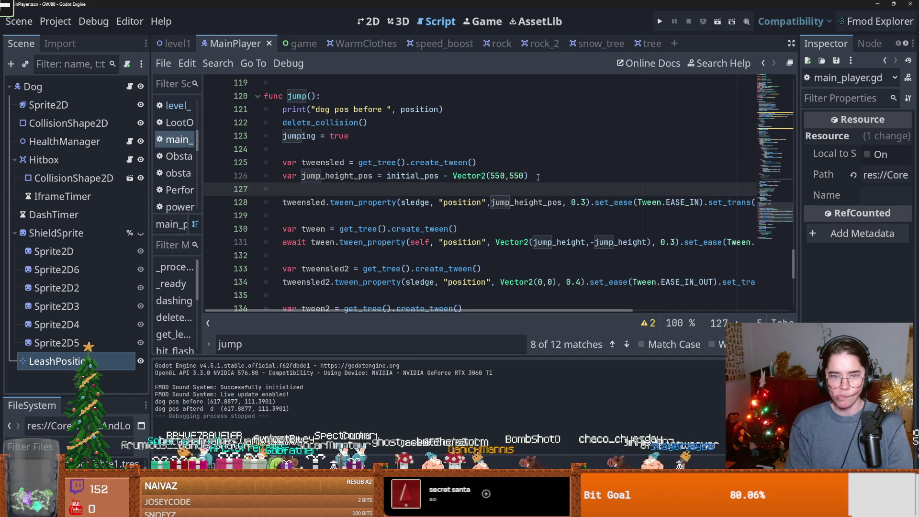
pyautogui.write('var sled')
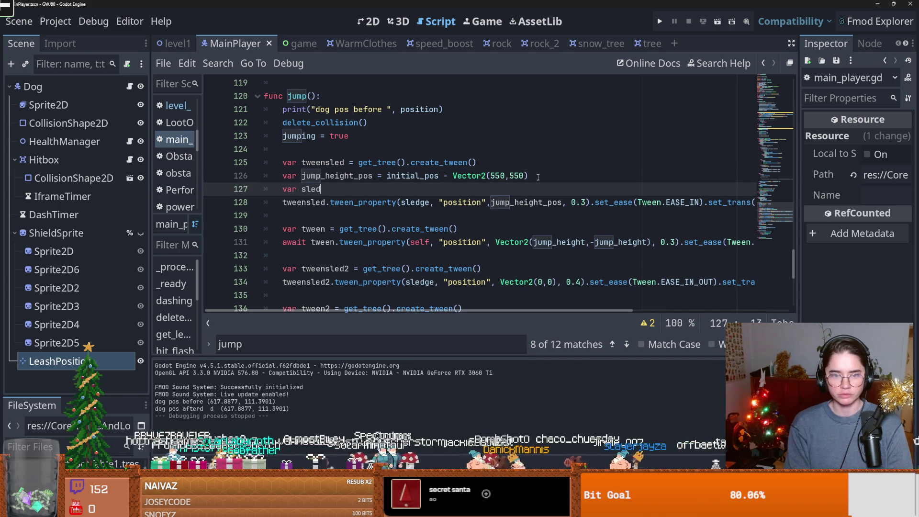
pyautogui.write('_initial')
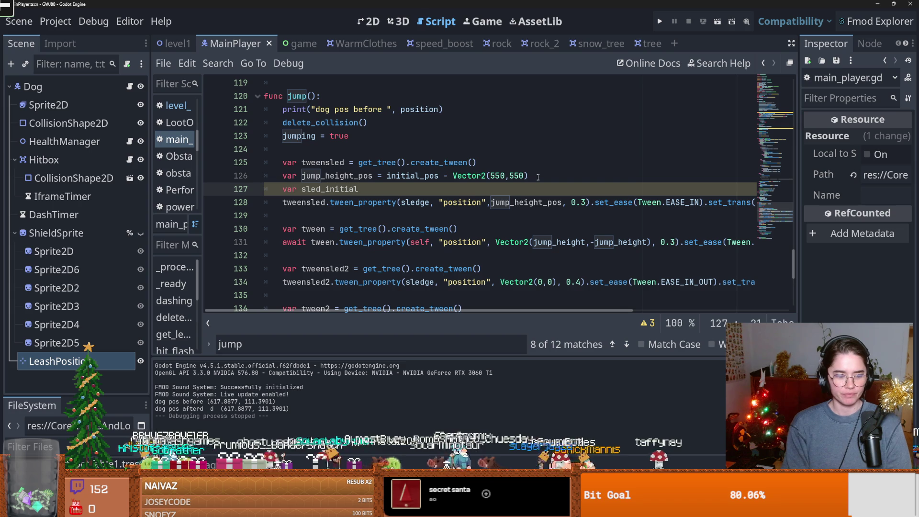
pyautogui.write(' = ')
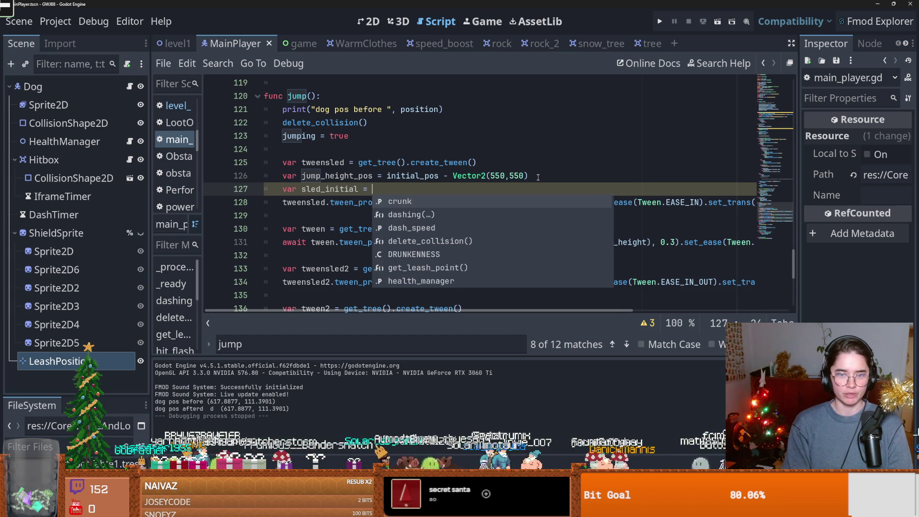
pyautogui.write('seld.pos')
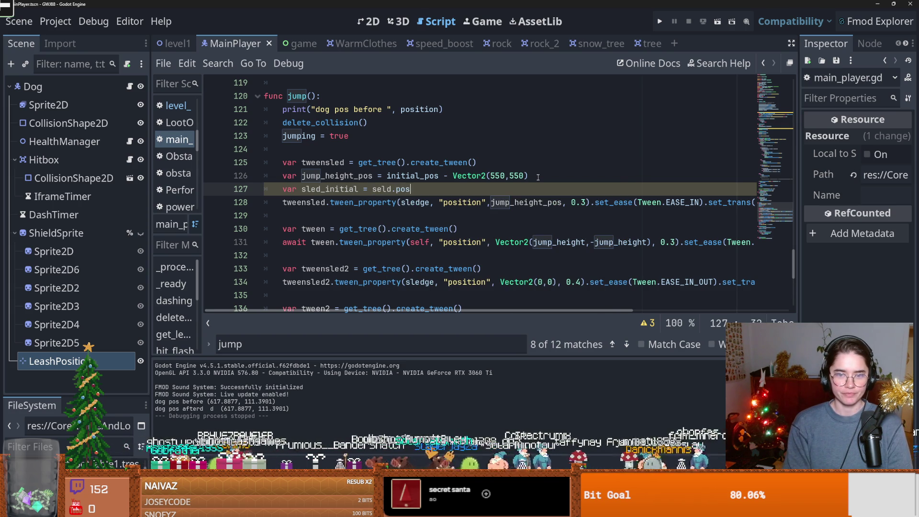
pyautogui.press('BackSpace')
pyautogui.press('BackSpace')
pyautogui.press('BackSpace')
pyautogui.write('l')
pyautogui.write('ge ')
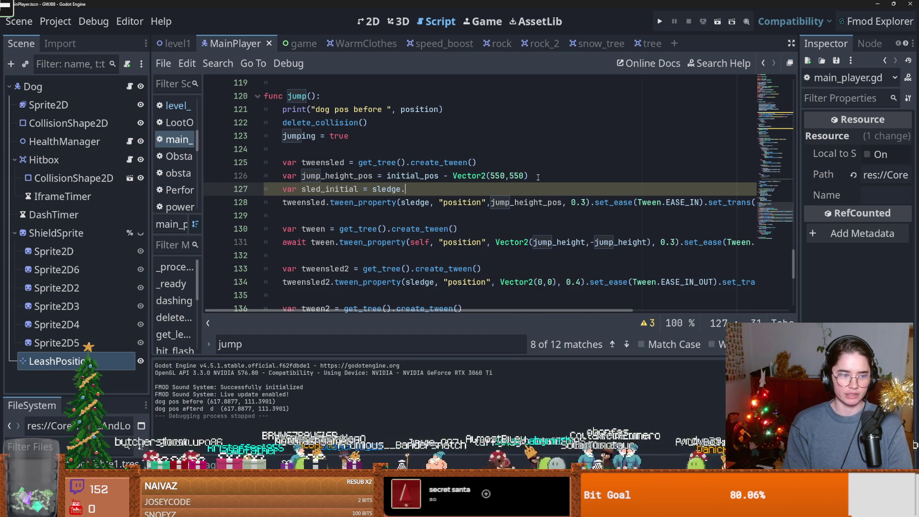
pyautogui.write('pos')
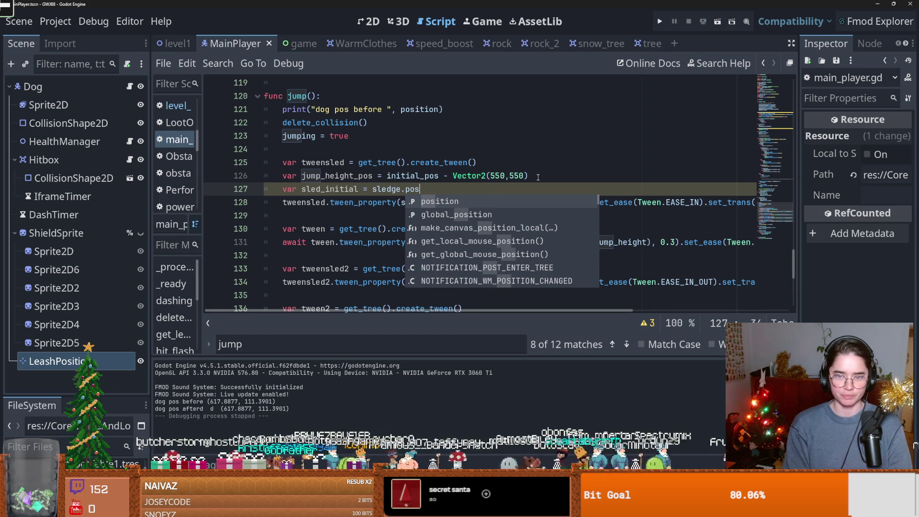
pyautogui.press('Return')
# Step: Replace Vector2(0,0) in the tweensled2 return tween with sled_initial and rerun the game
pyautogui.doubleClick(330, 189)
pyautogui.hotkey('ctrl', 'c')
pyautogui.scroll(-2, 500, 211)
pyautogui.scroll(-2, 500, 210)
pyautogui.moveTo(557, 163); pyautogui.dragTo(499, 163)
pyautogui.hotkey('ctrl', 'v')
pyautogui.click(659, 21)
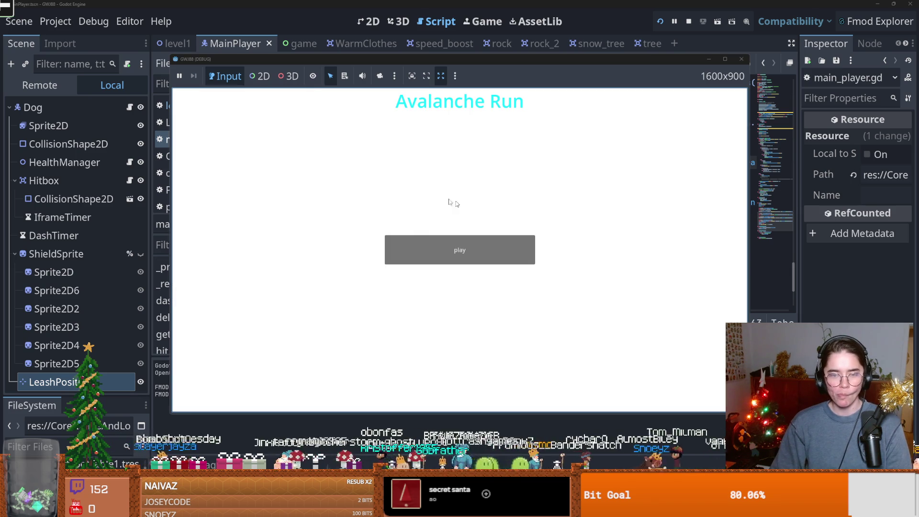
pyautogui.click(429, 243)
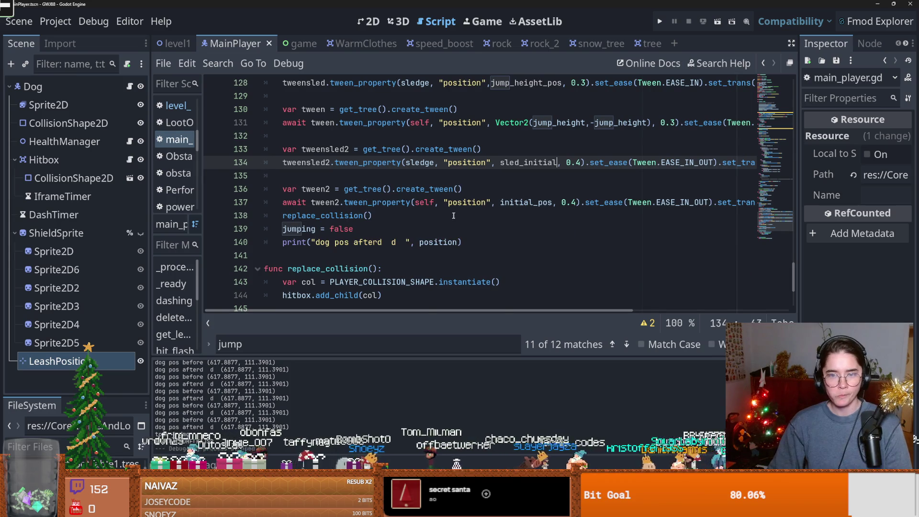
# Step: Scroll main_player.gd to the jumping flag and jump_height of 550, then collapse ShieldSprite's children
pyautogui.scroll(1, 510, 216)
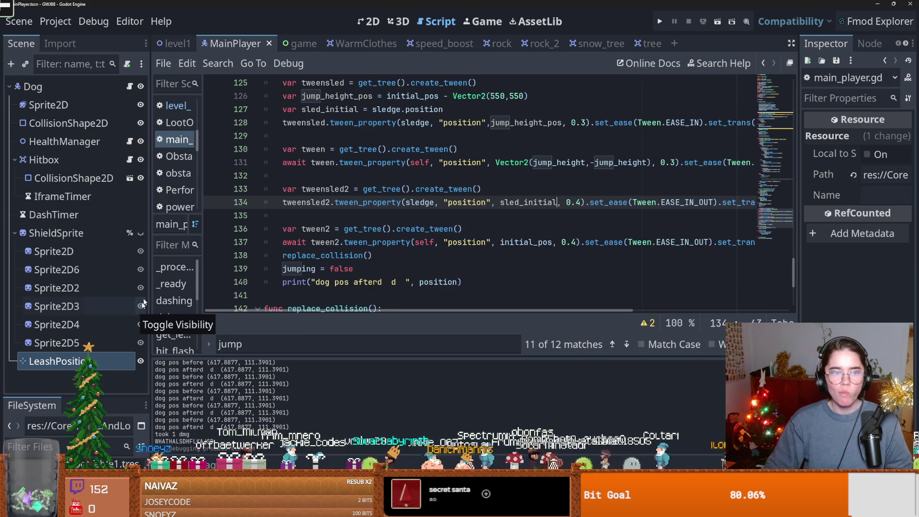
pyautogui.moveTo(791, 268); pyautogui.dragTo(789, 72)
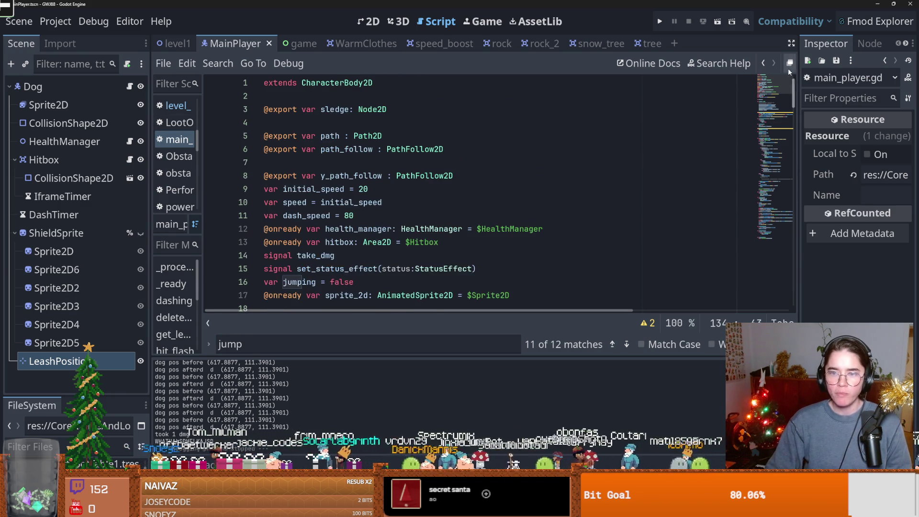
pyautogui.scroll(-2, 389, 203)
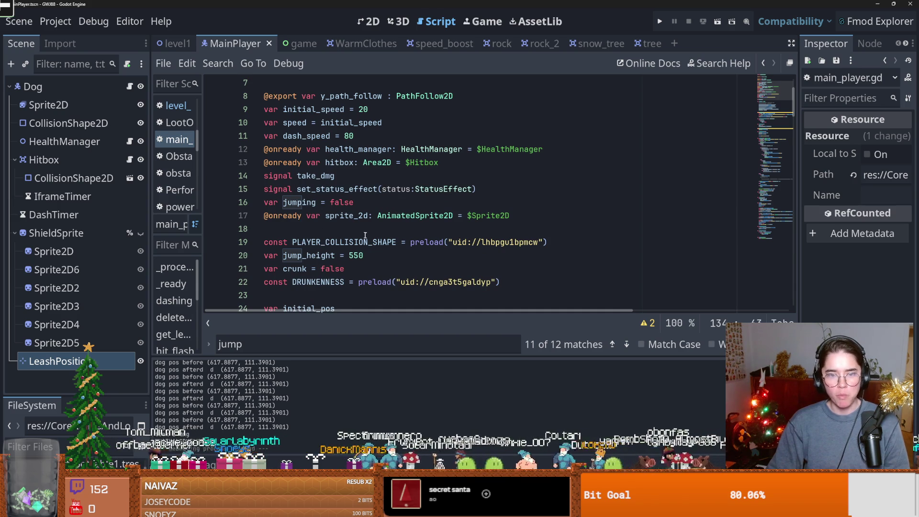
pyautogui.scroll(2, 373, 238)
pyautogui.scroll(-4, 415, 249)
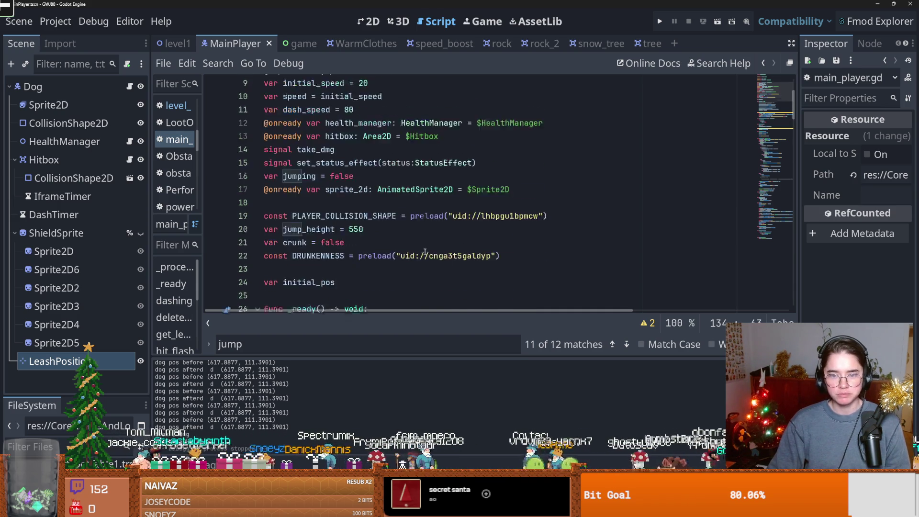
pyautogui.scroll(3, 425, 252)
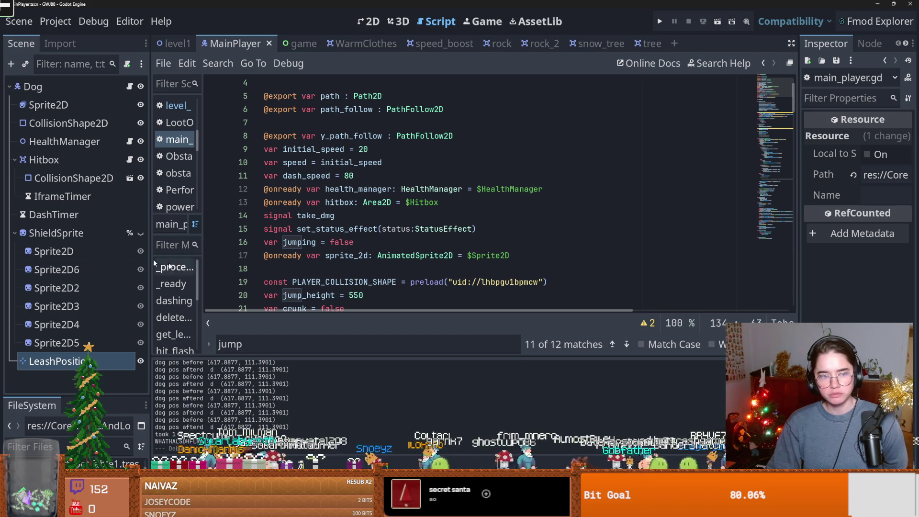
pyautogui.click(14, 233)
# Step: Collapse the Hitbox node and inspect the Dog's LeashPosition marker
pyautogui.click(17, 161)
pyautogui.doubleClick(21, 86)
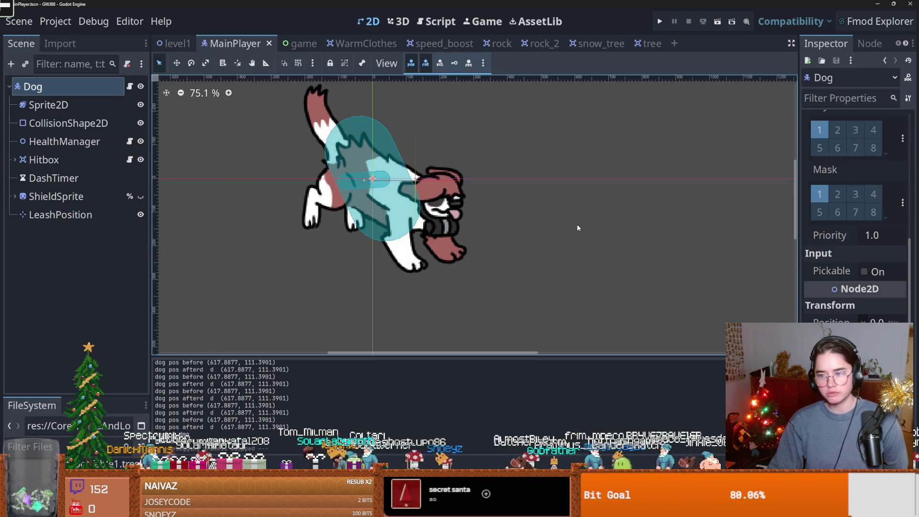
pyautogui.click(61, 215)
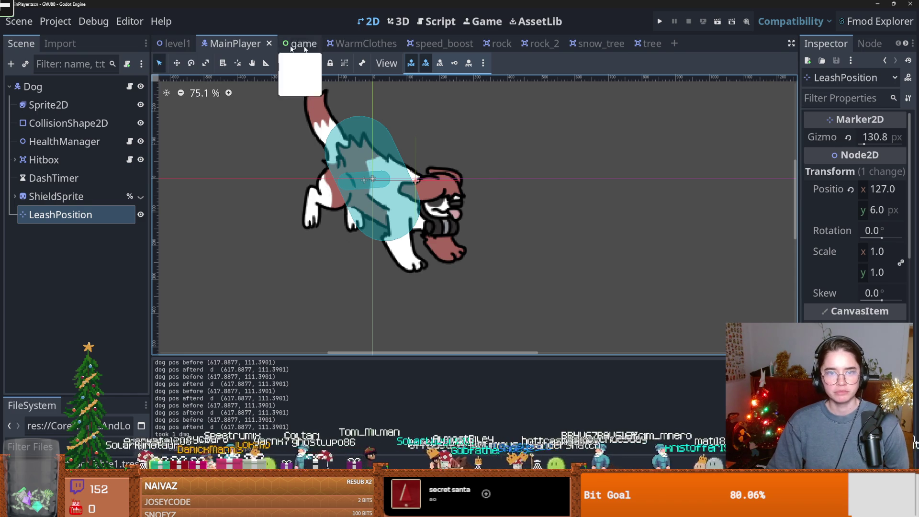
# Step: Close the tree, snow_tree, rock_2, rock and speed_boost scene tabs
pyautogui.click(667, 46)
pyautogui.click(665, 43)
pyautogui.click(619, 43)
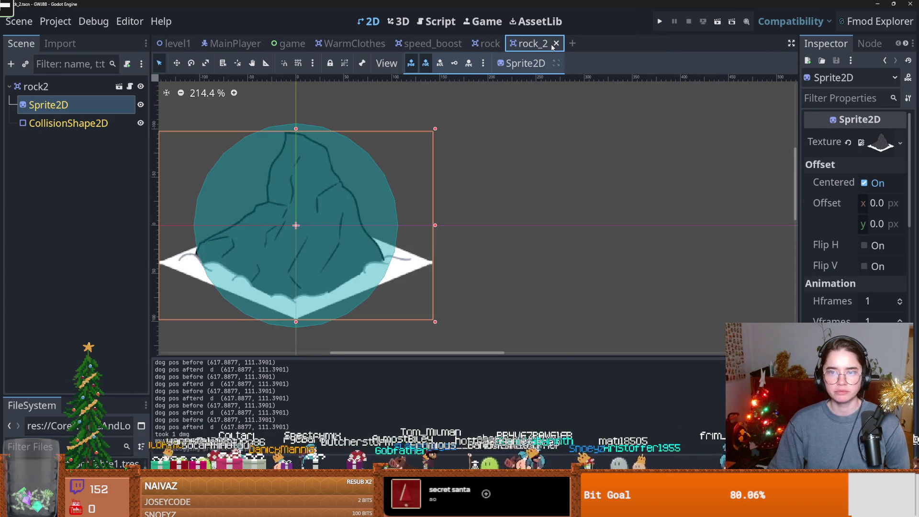
pyautogui.click(557, 43)
pyautogui.click(508, 43)
pyautogui.click(472, 44)
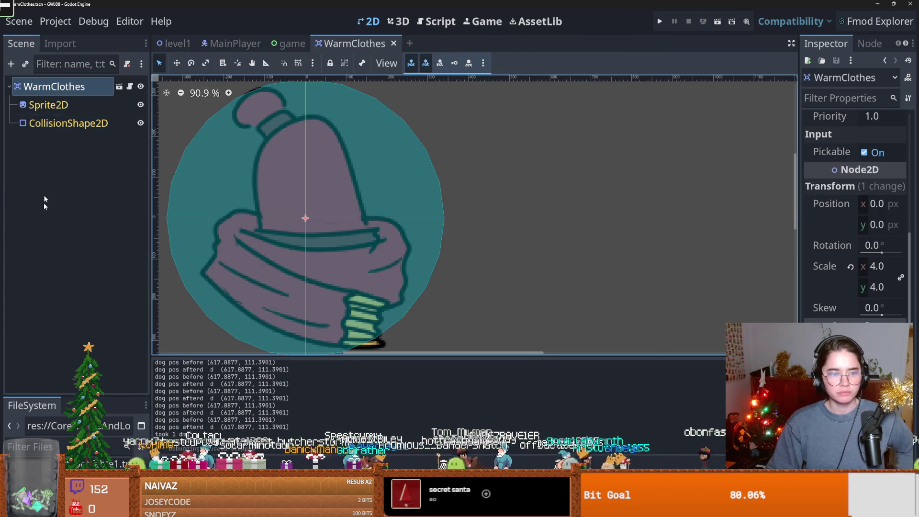
# Step: Filter the FileSystem for 'sled', open sledge.tscn and bring up its sledge.gd script
pyautogui.click(31, 405)
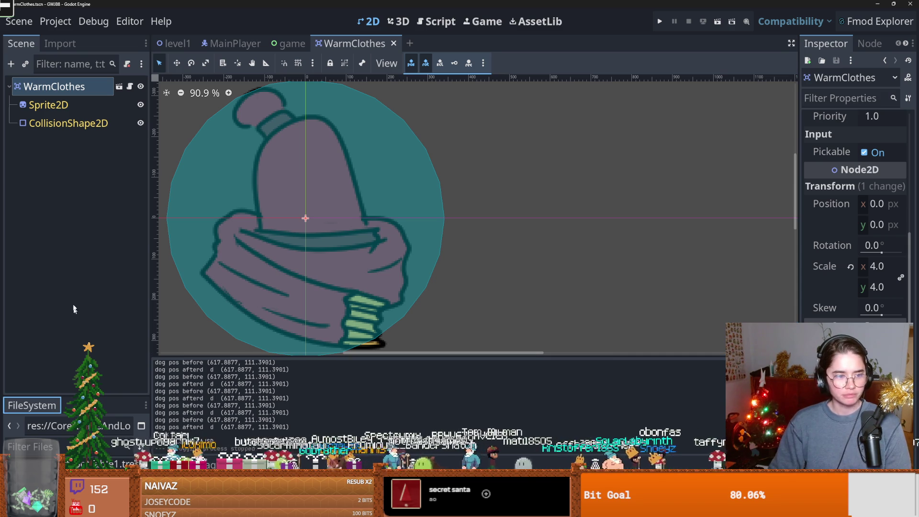
pyautogui.moveTo(73, 393); pyautogui.dragTo(72, 234)
pyautogui.click(41, 284)
pyautogui.write('sled')
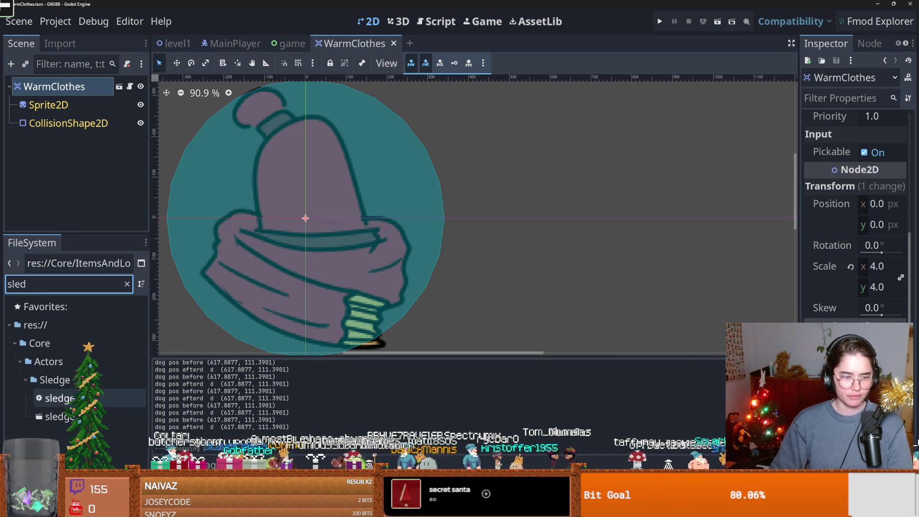
pyautogui.doubleClick(57, 416)
pyautogui.click(395, 284)
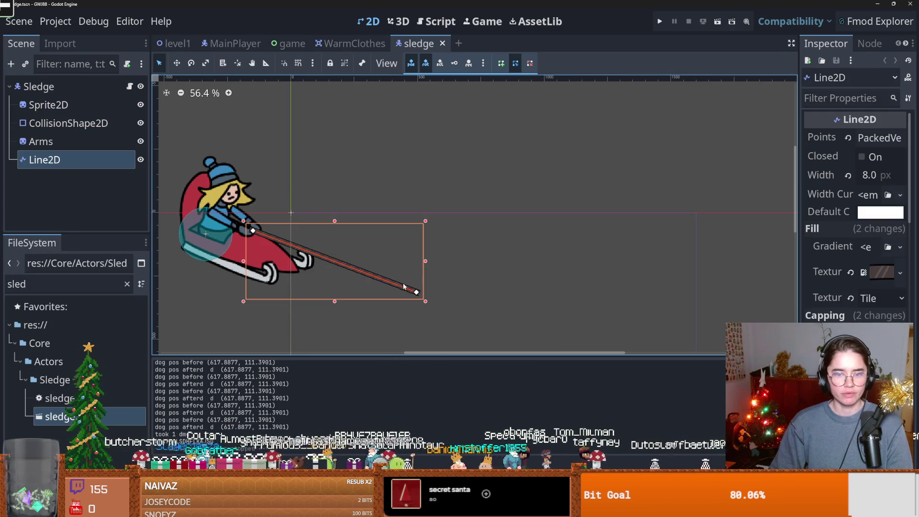
pyautogui.click(129, 86)
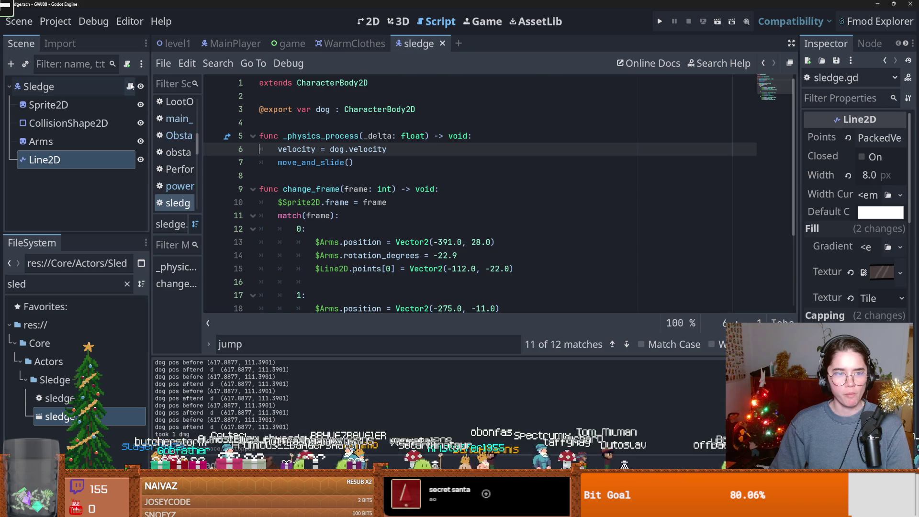
# Step: Compare the change_frame Line2D points code with the rope's point list in the Inspector
pyautogui.scroll(-3, 325, 172)
pyautogui.doubleClick(334, 162)
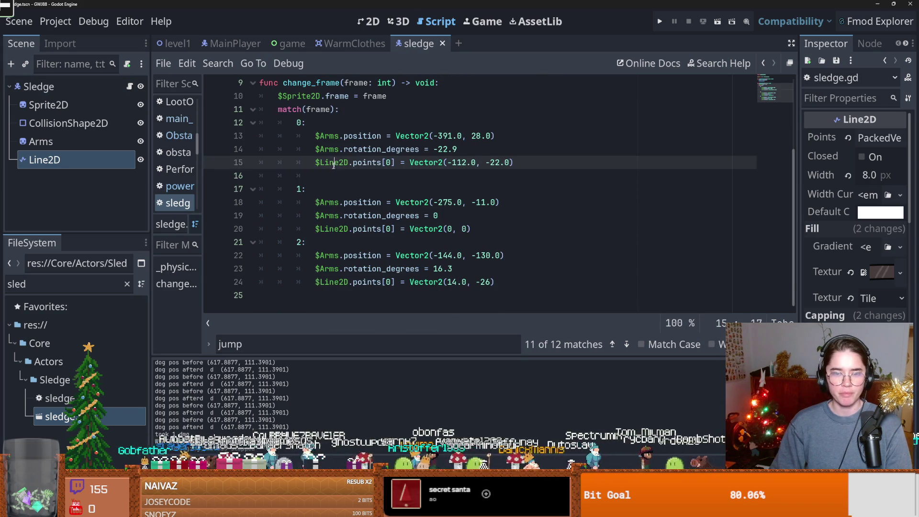
pyautogui.doubleClick(358, 163)
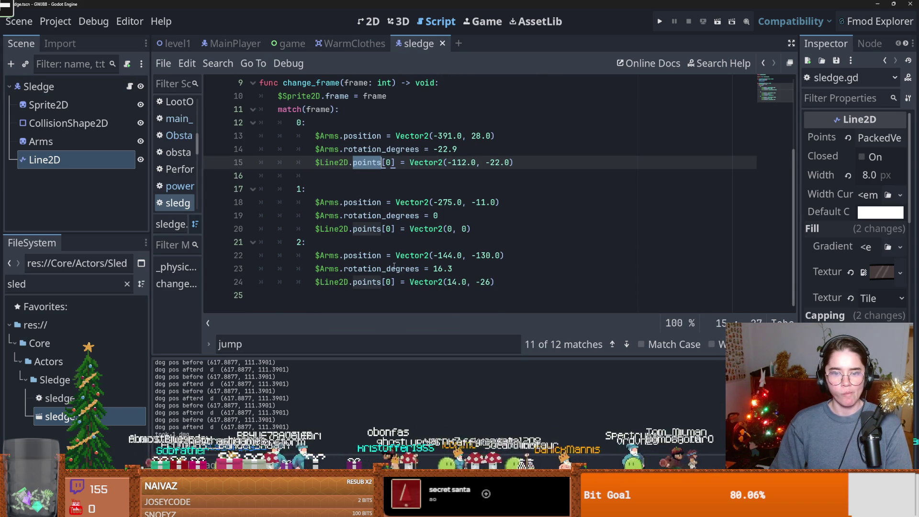
pyautogui.doubleClick(368, 283)
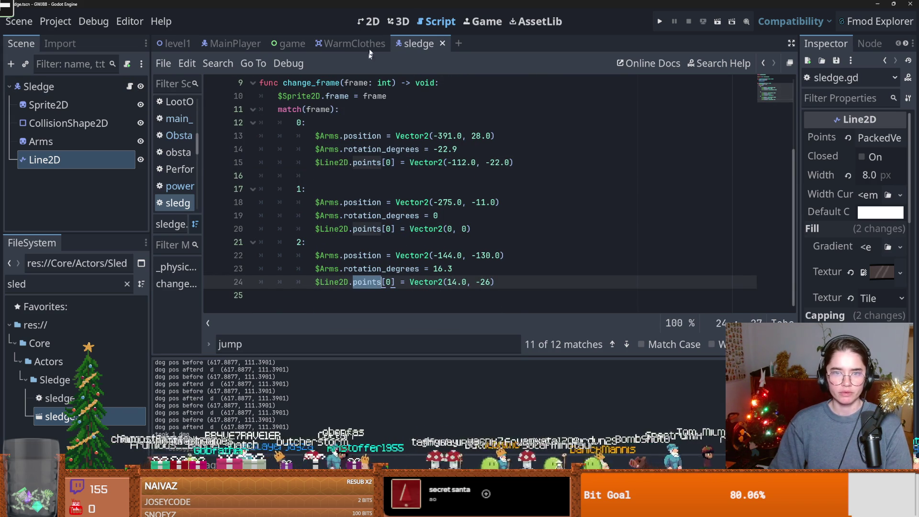
pyautogui.click(371, 21)
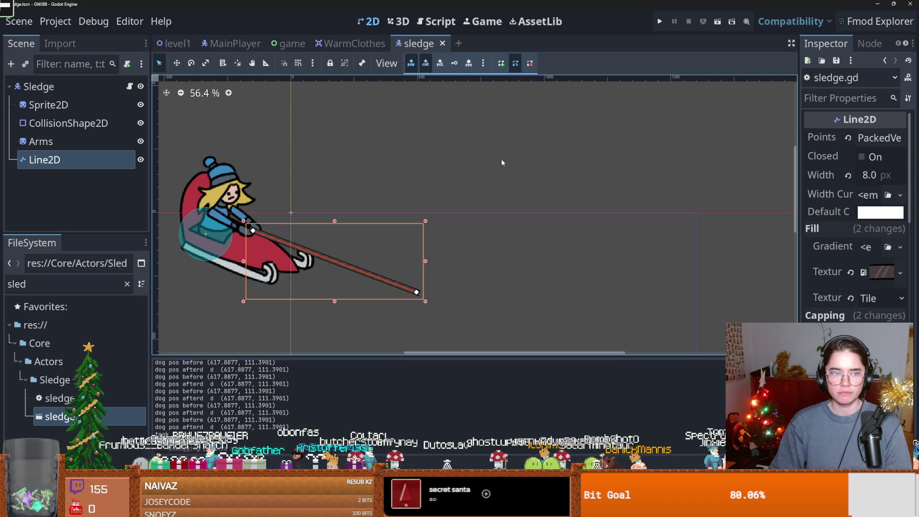
pyautogui.click(877, 138)
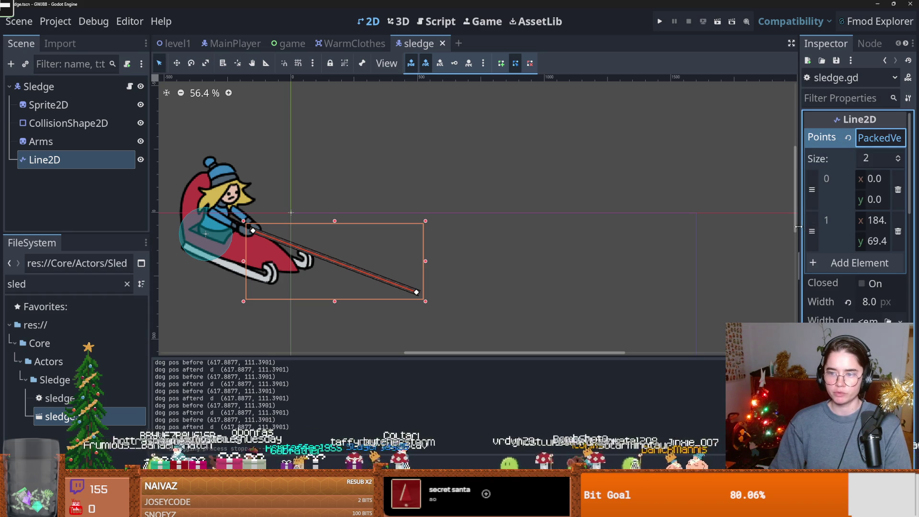
pyautogui.moveTo(802, 228); pyautogui.dragTo(657, 207)
pyautogui.click(898, 232)
pyautogui.hotkey('ctrl', 'z')
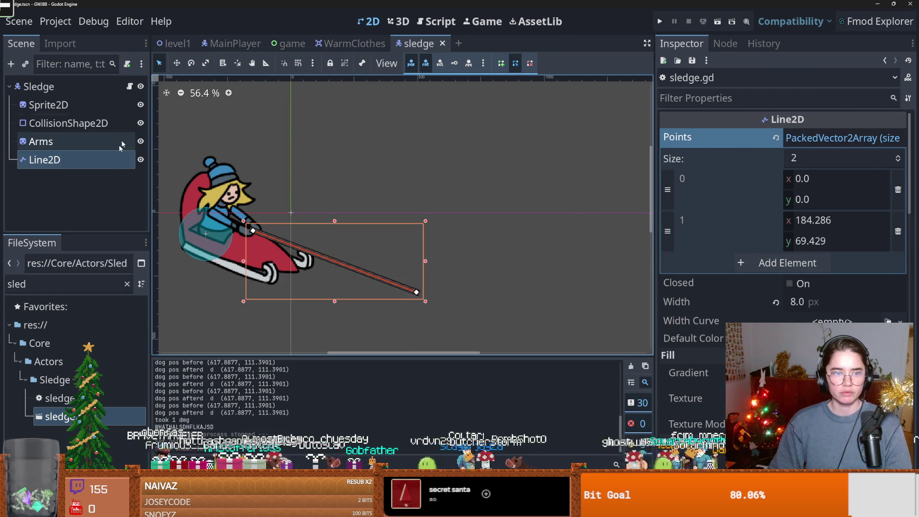
# Step: Back in sledge.gd, insert a blank line after the dog export
pyautogui.click(129, 86)
pyautogui.scroll(3, 432, 236)
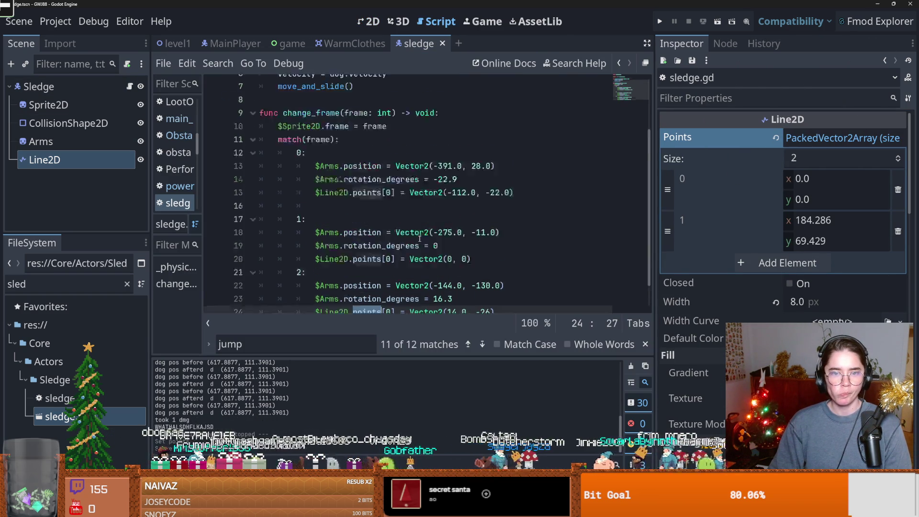
pyautogui.scroll(-1, 355, 222)
pyautogui.scroll(1, 386, 223)
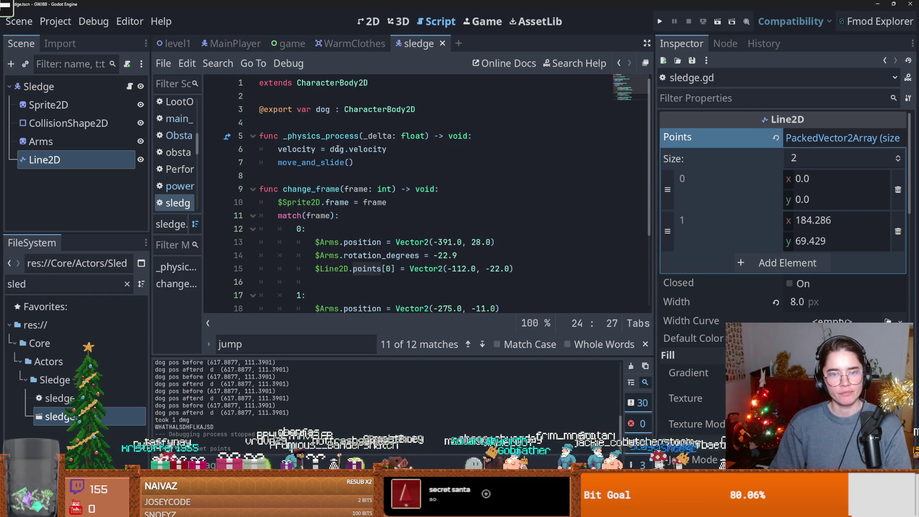
pyautogui.scroll(-2, 340, 163)
pyautogui.scroll(2, 345, 184)
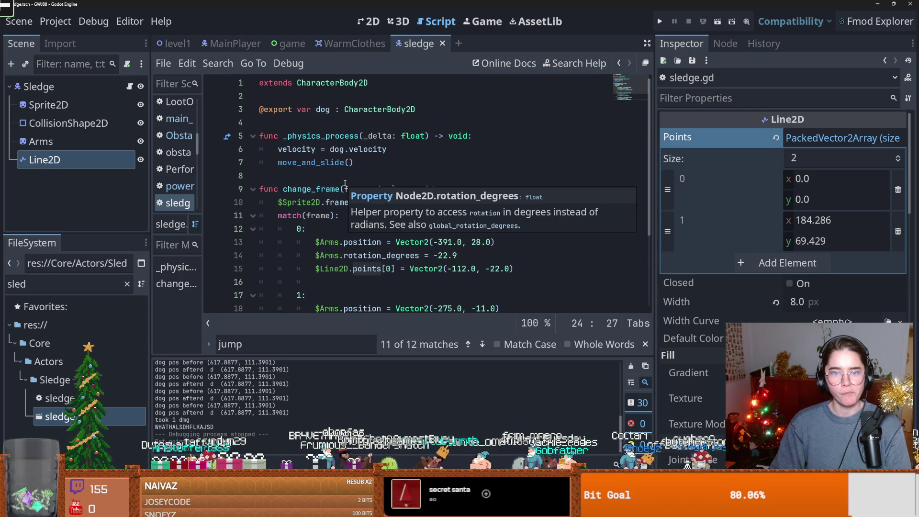
pyautogui.scroll(-3, 360, 195)
pyautogui.scroll(3, 355, 213)
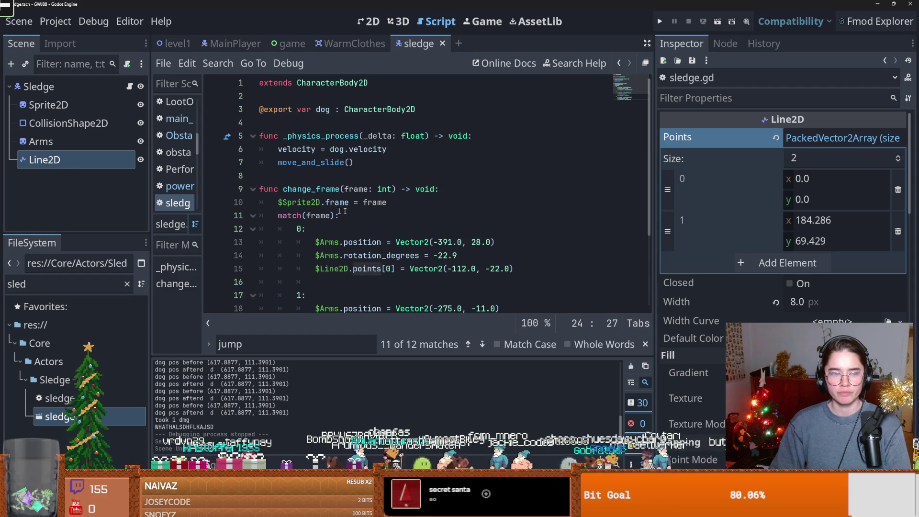
pyautogui.click(428, 110)
pyautogui.press('Return')
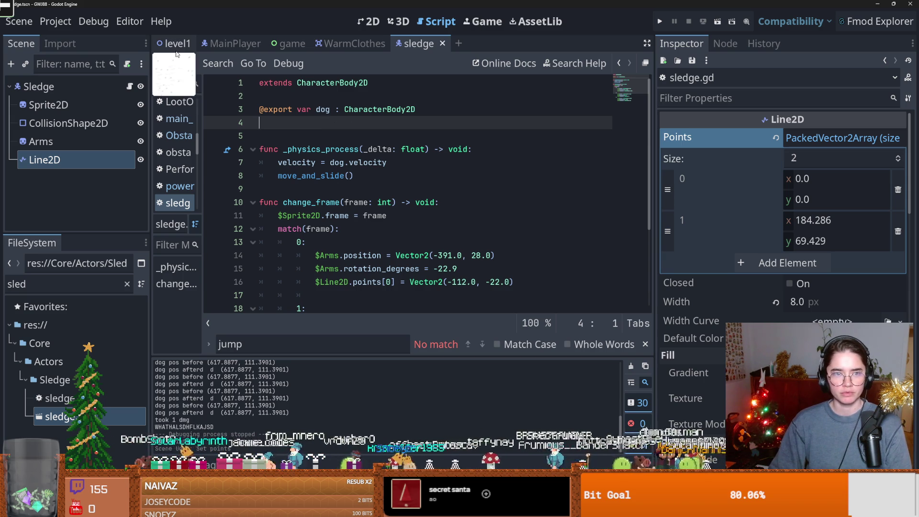
pyautogui.scroll(-3, 364, 231)
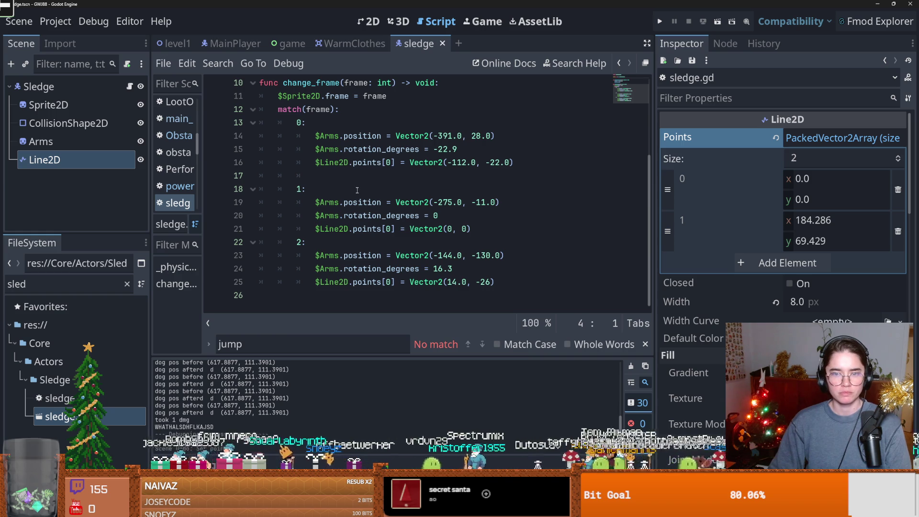
# Step: Check the sledge's Sprite2D in the 2D view, then return to sledge.gd
pyautogui.click(369, 21)
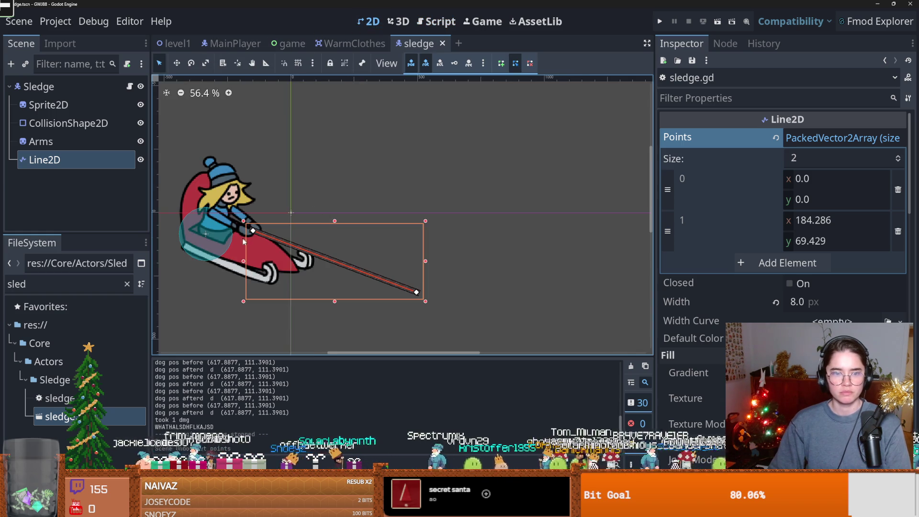
pyautogui.scroll(5, 248, 240)
pyautogui.scroll(-4, 192, 182)
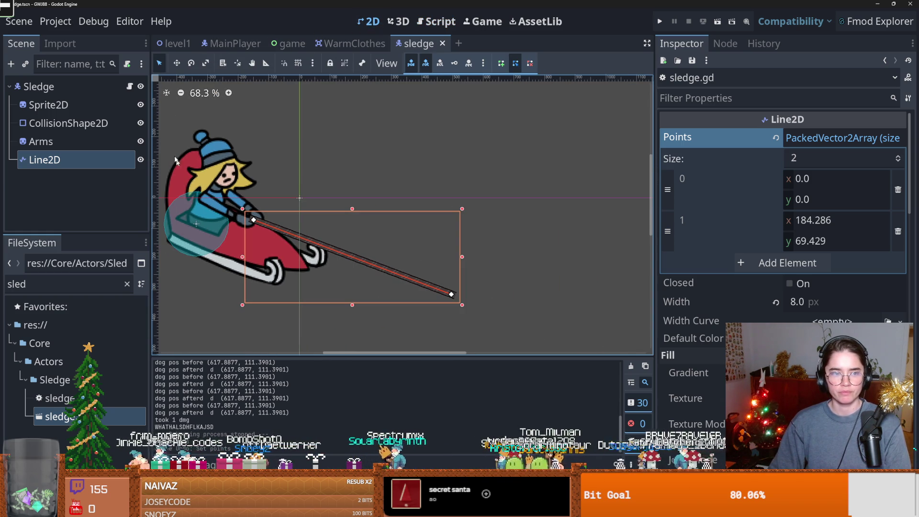
pyautogui.click(129, 86)
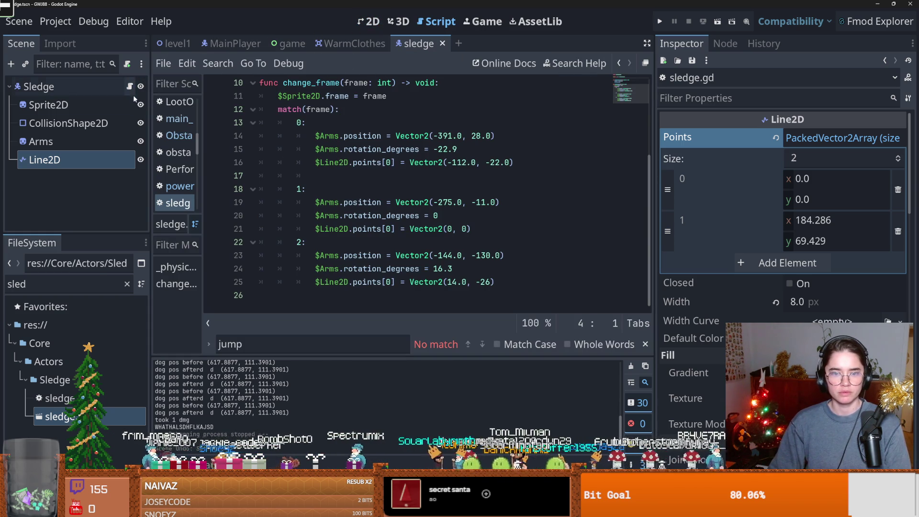
pyautogui.click(48, 105)
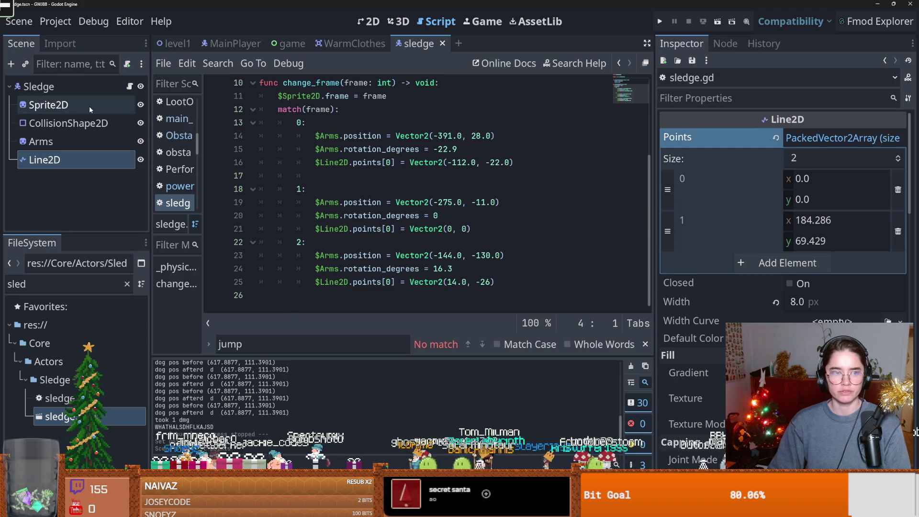
pyautogui.hotkey('ctrl', 'F1')
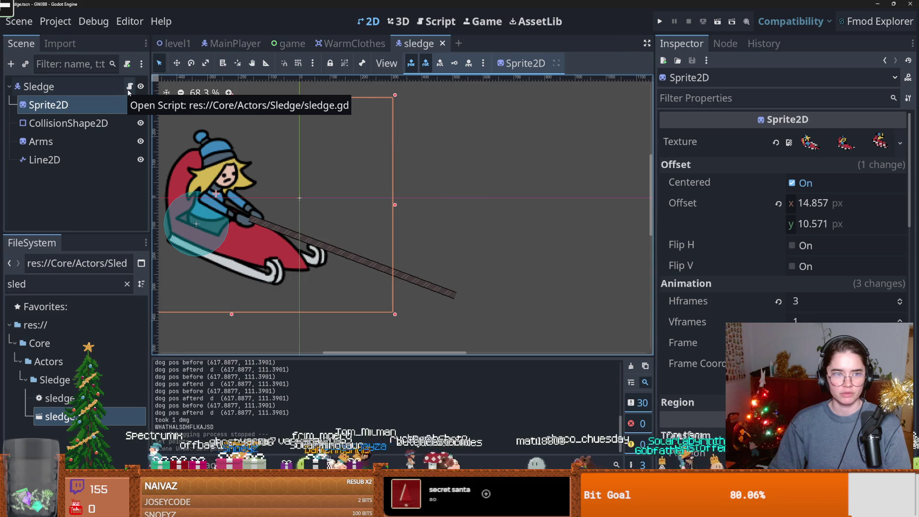
pyautogui.click(128, 88)
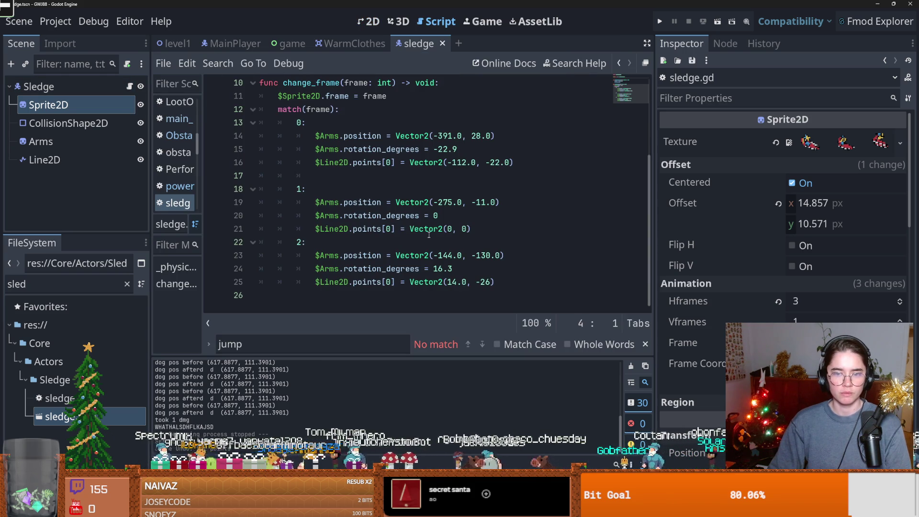
pyautogui.click(323, 299)
pyautogui.press('Return')
pyautogui.write('du')
pyautogui.press('BackSpace')
pyautogui.press('BackSpace')
pyautogui.write('func')
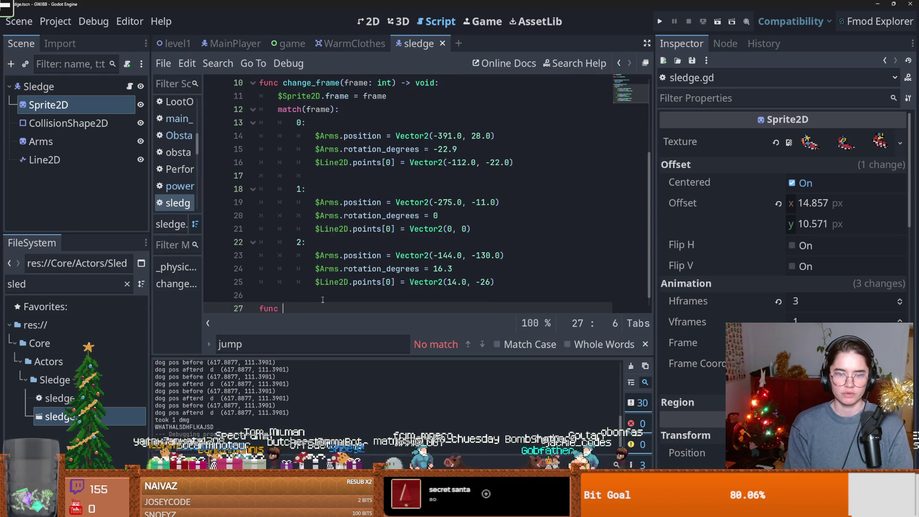
pyautogui.write(' change_')
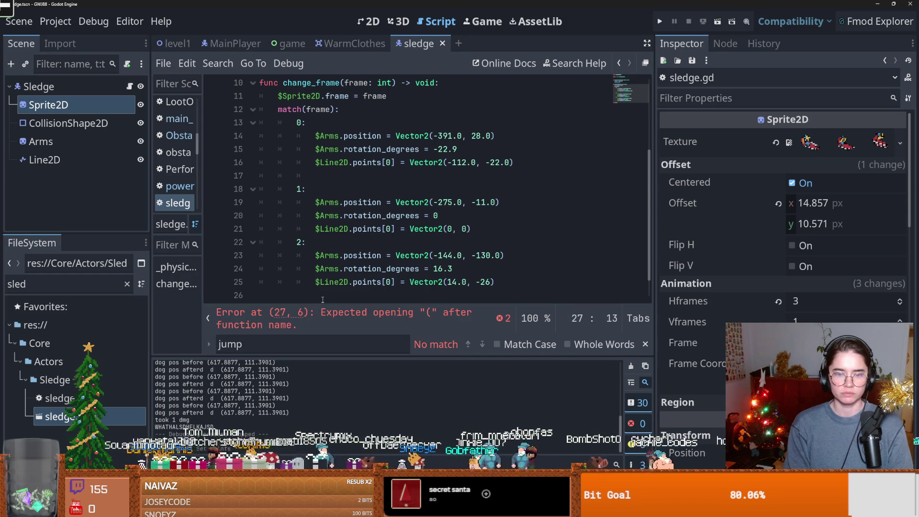
pyautogui.scroll(-1, 329, 285)
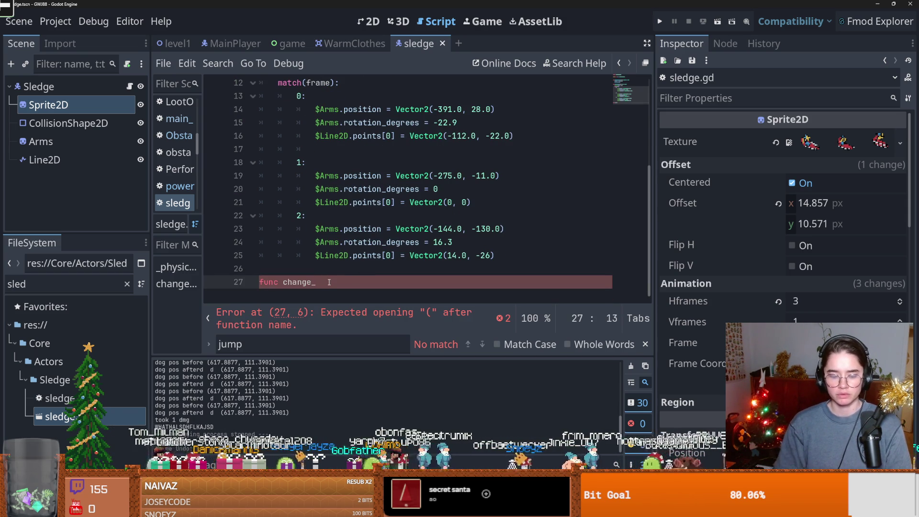
pyautogui.write('leash')
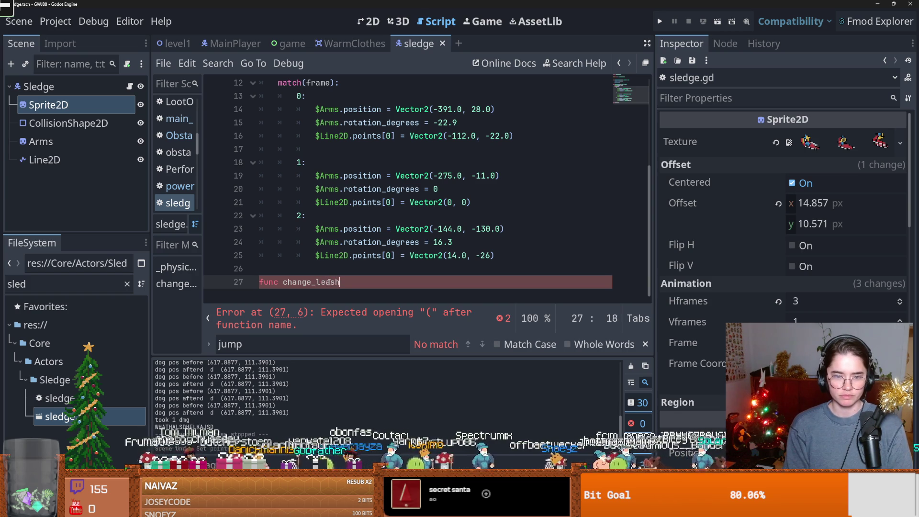
pyautogui.write('_pos')
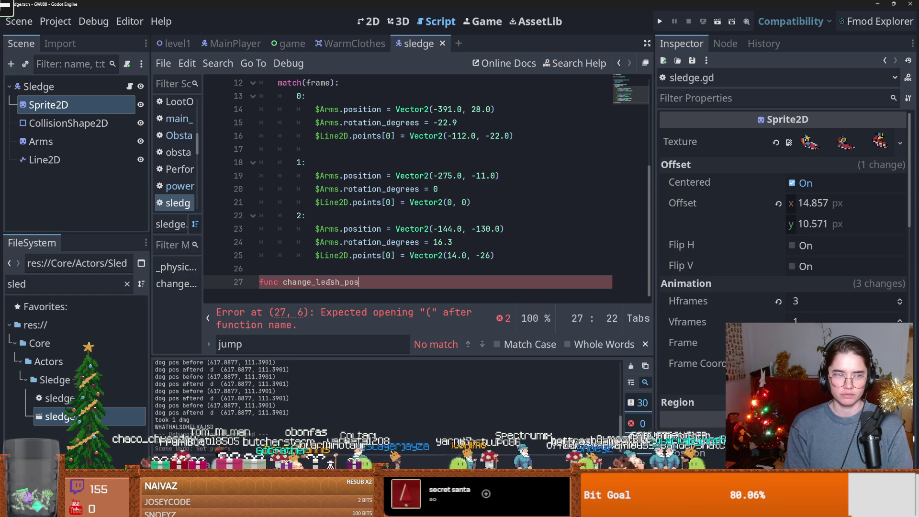
pyautogui.write('():')
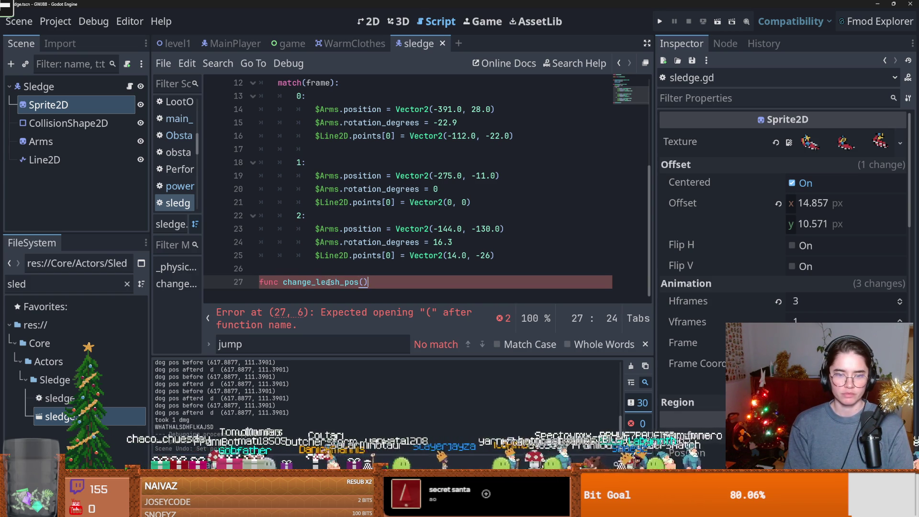
pyautogui.press('Return')
pyautogui.write('pass')
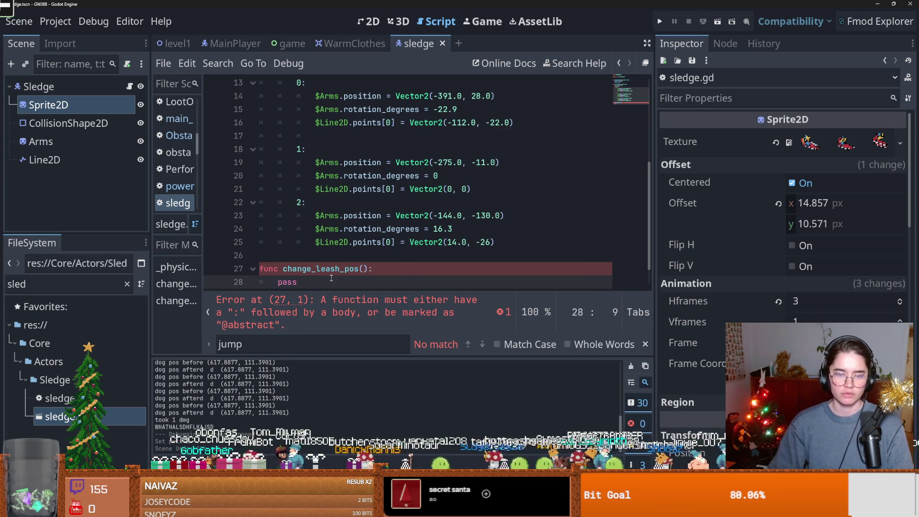
pyautogui.hotkey('ctrl', 'z')
pyautogui.hotkey('ctrl', 'z')
pyautogui.hotkey('ctrl', 'z')
pyautogui.click(660, 21)
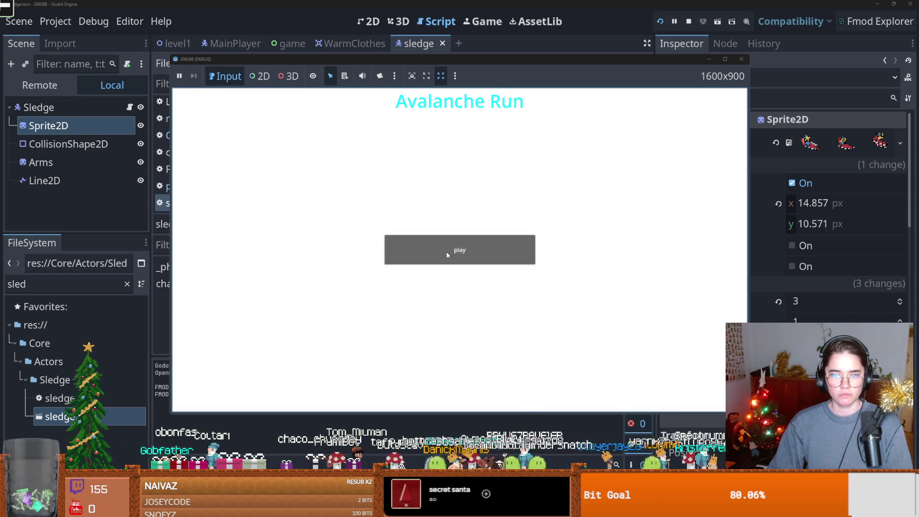
pyautogui.click(450, 250)
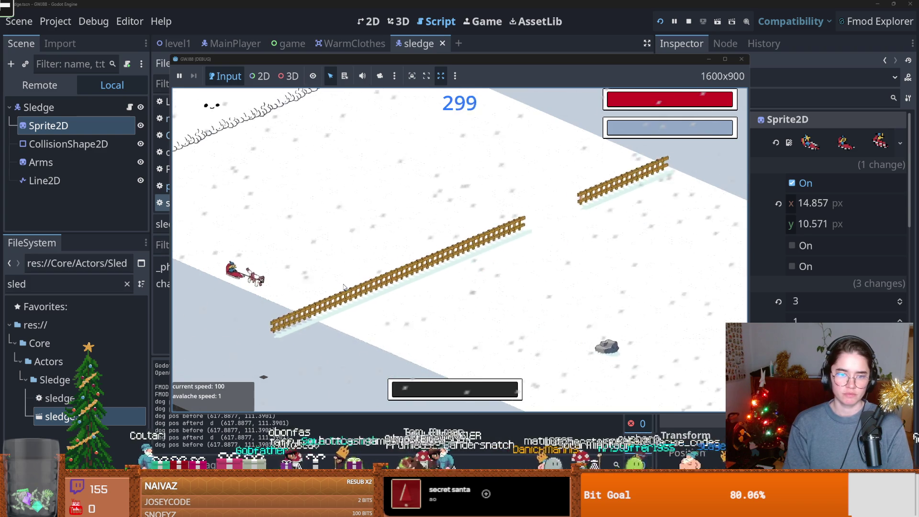
pyautogui.click(742, 59)
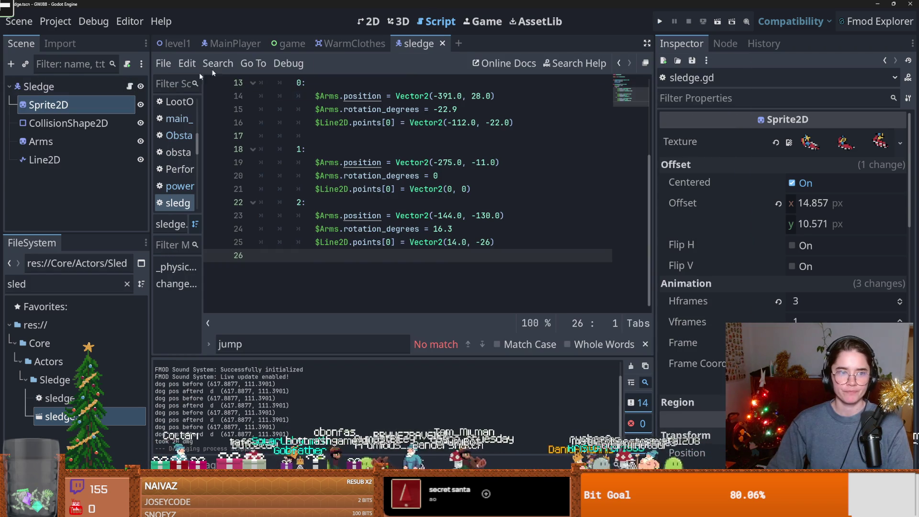
# Step: Bring up main_player.gd at the jump function's tween lines
pyautogui.click(237, 44)
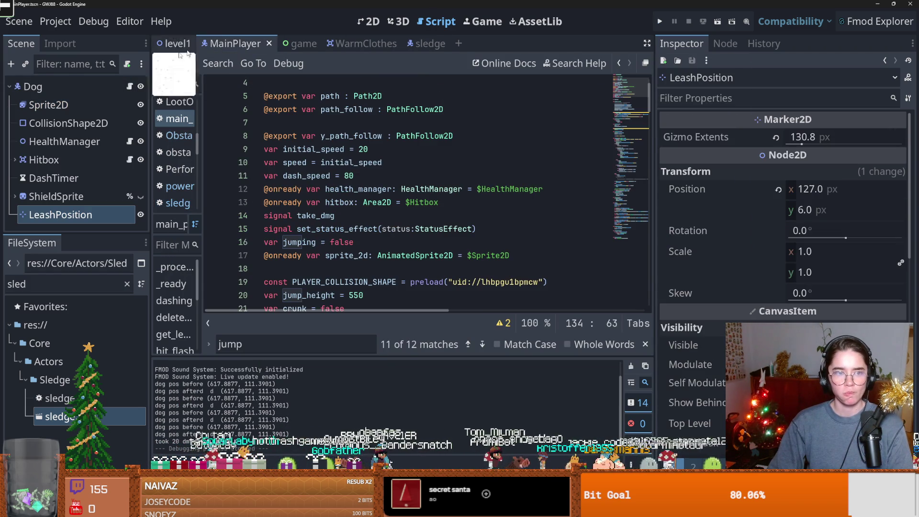
pyautogui.scroll(-10, 346, 217)
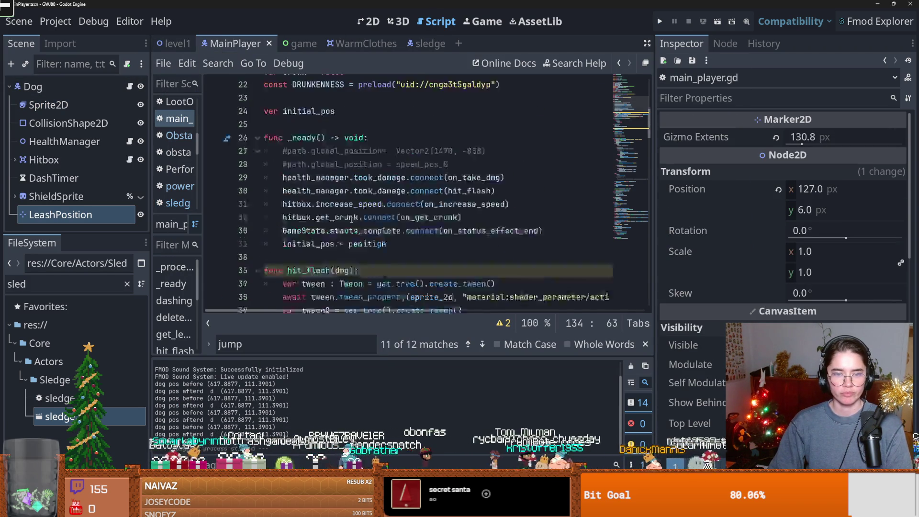
pyautogui.scroll(-12, 362, 222)
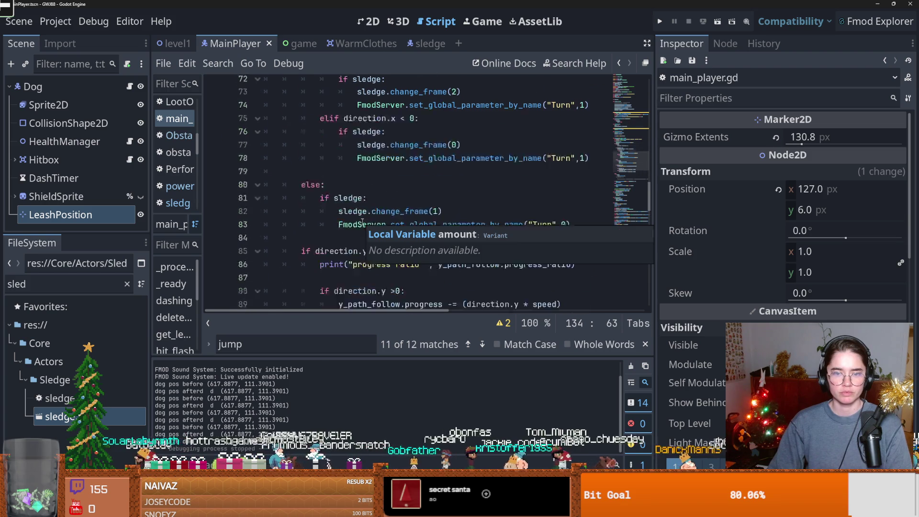
pyautogui.scroll(14, 431, 234)
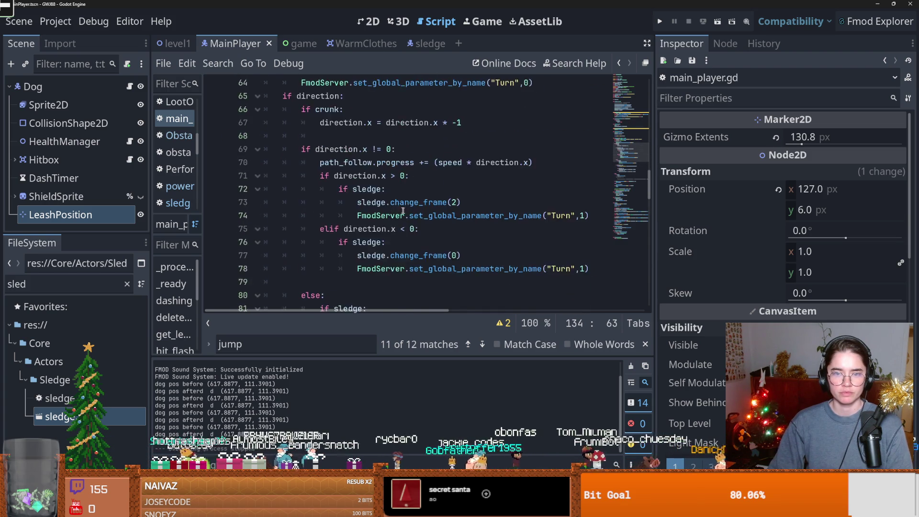
pyautogui.scroll(7, 432, 218)
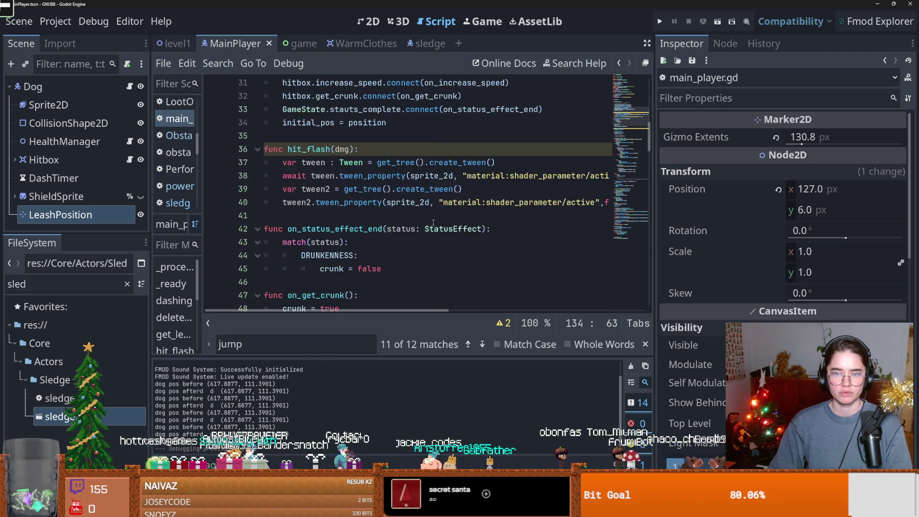
pyautogui.moveTo(650, 110); pyautogui.dragTo(650, 276)
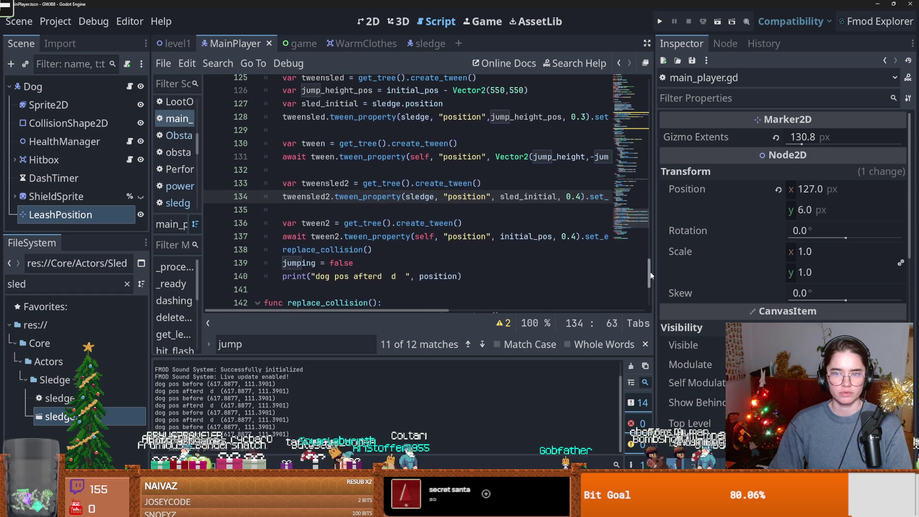
pyautogui.scroll(1, 534, 206)
# Step: Replace the sledge tween's jump_height_pos target with Vector2(jump_height,-jump_height) and run the game
pyautogui.doubleClick(510, 172)
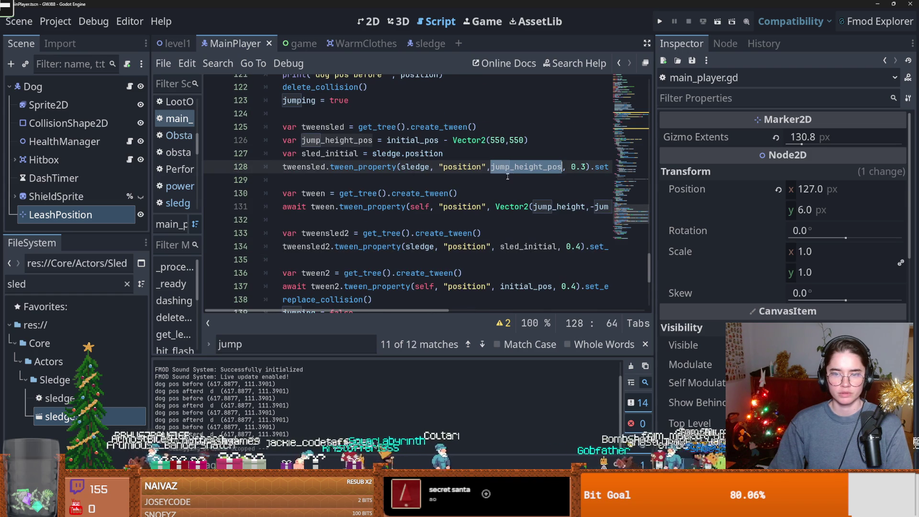
pyautogui.hscroll(3, 534, 206)
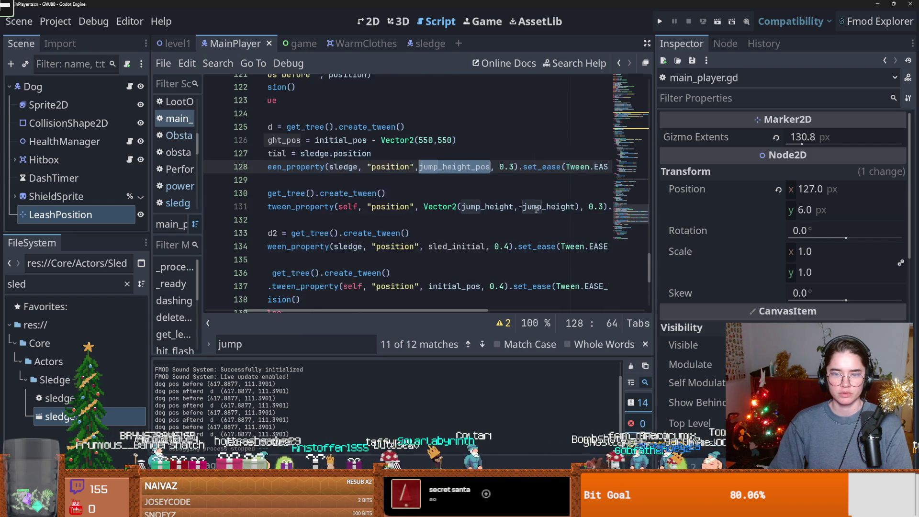
pyautogui.hscroll(-2, 489, 206)
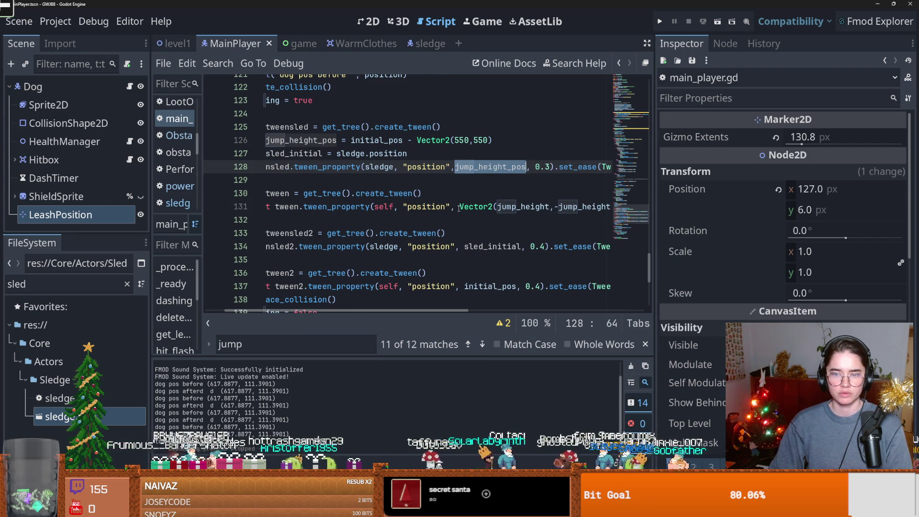
pyautogui.hscroll(-2, 458, 200)
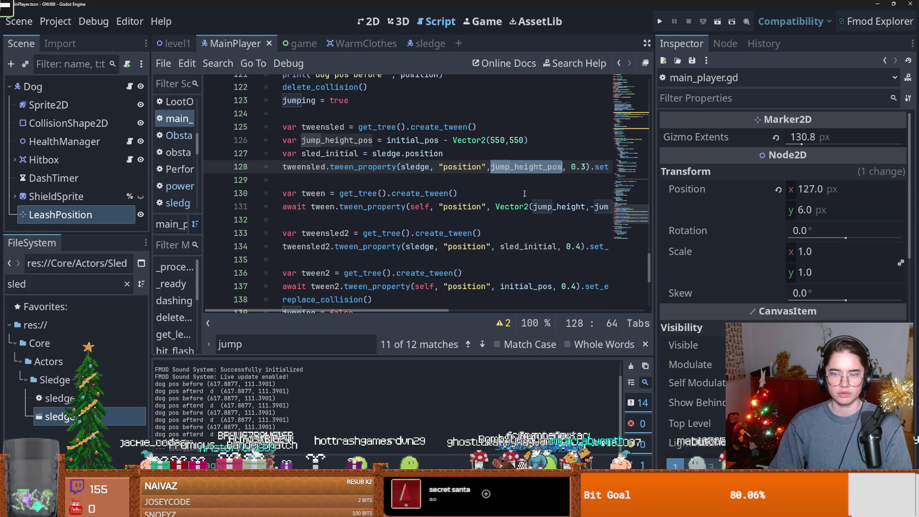
pyautogui.hscroll(4, 524, 194)
pyautogui.click(572, 206)
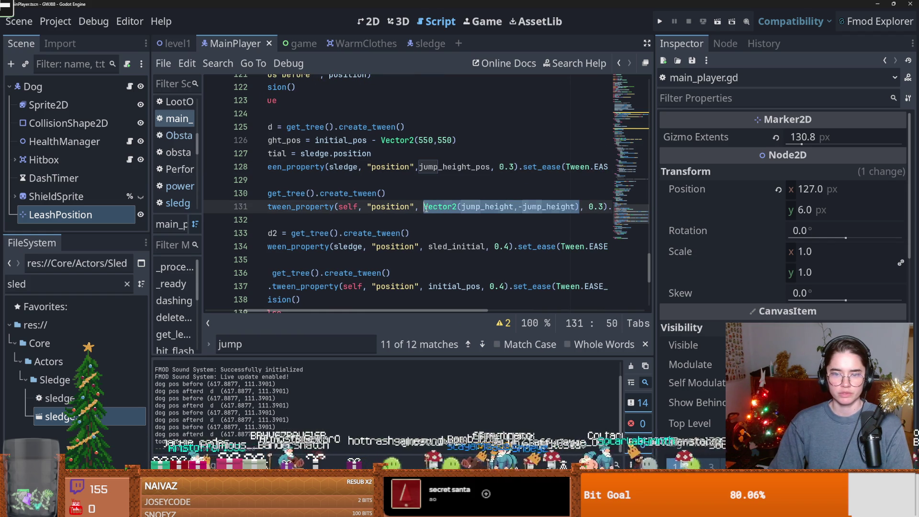
pyautogui.doubleClick(450, 167)
pyautogui.write('Vector2(jump_height,-jump_height)')
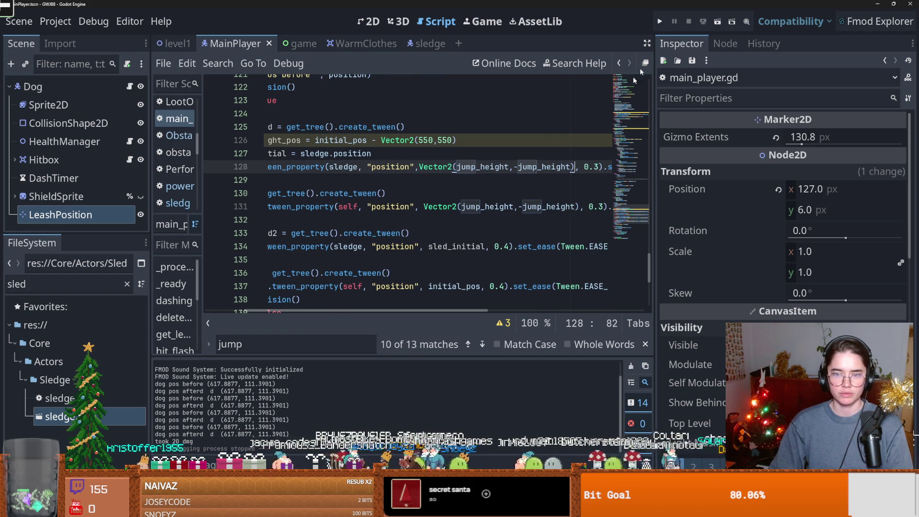
pyautogui.click(667, 22)
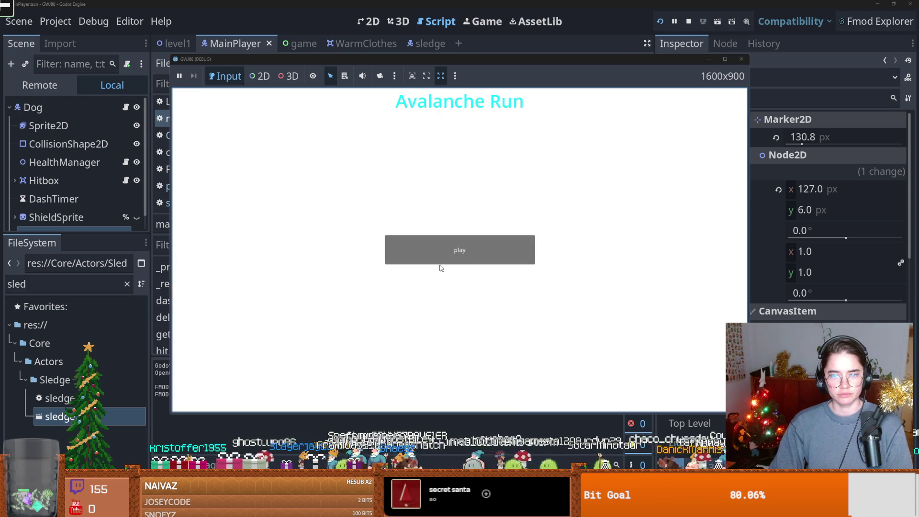
# Step: Play a round to test the jump, stop the game, and undo back to jump_height_pos
pyautogui.click(421, 256)
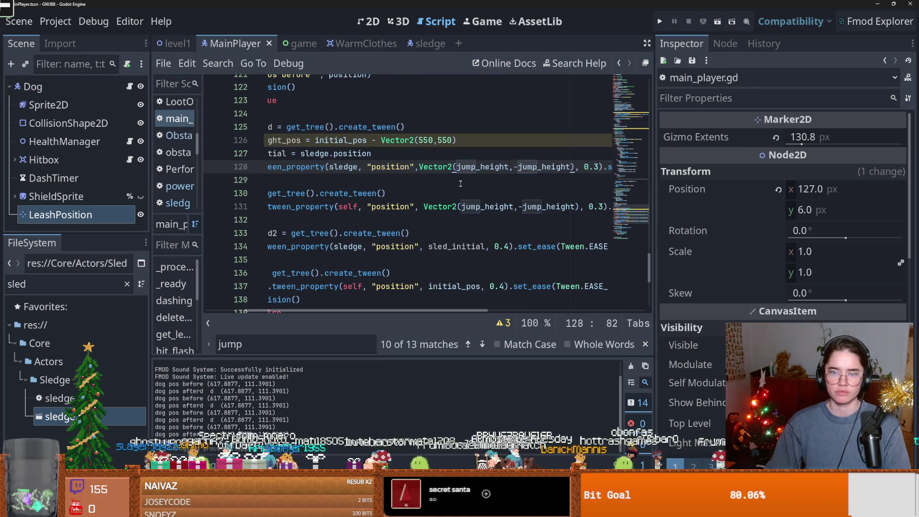
pyautogui.press('F8')
pyautogui.click(447, 195)
pyautogui.hotkey('ctrl', 'z')
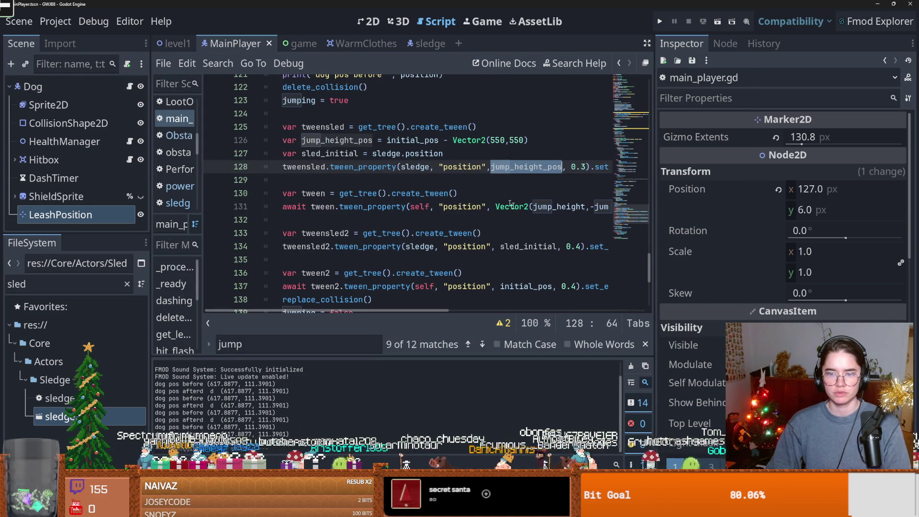
# Step: Open a blank line below sled_initial and locate the jump_height_pos declaration and its uses
pyautogui.doubleClick(541, 210)
pyautogui.hscroll(3, 545, 213)
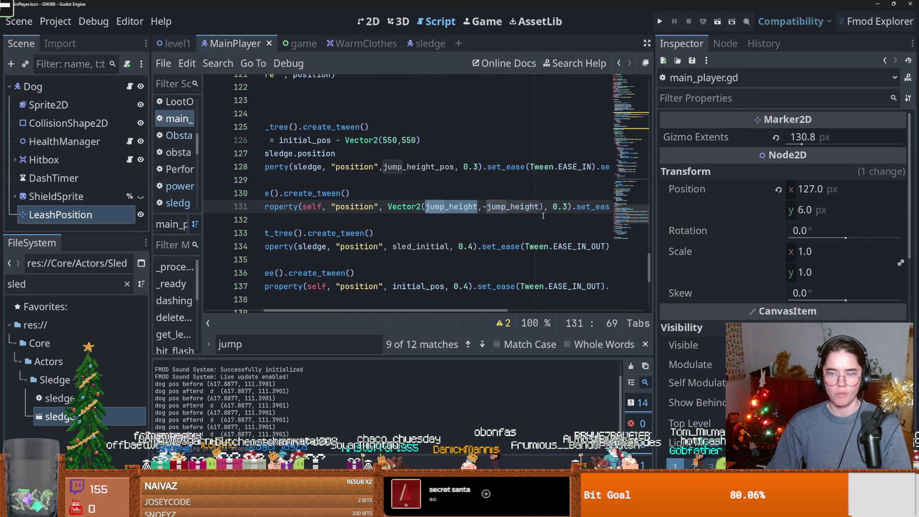
pyautogui.hscroll(-2, 543, 216)
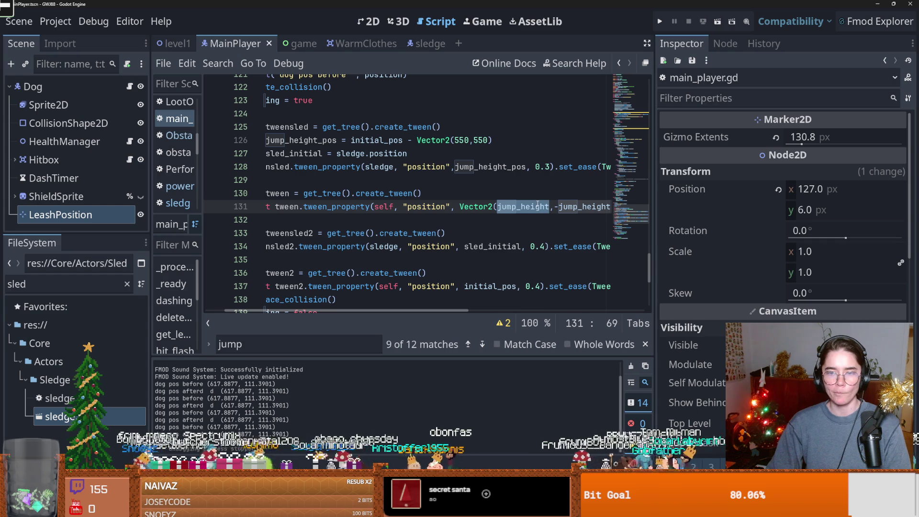
pyautogui.click(455, 153)
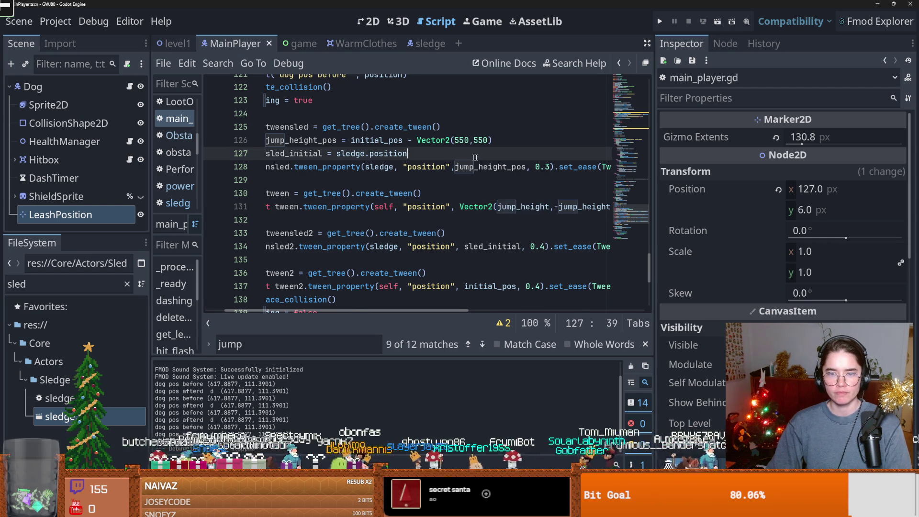
pyautogui.press('Return')
pyautogui.doubleClick(509, 179)
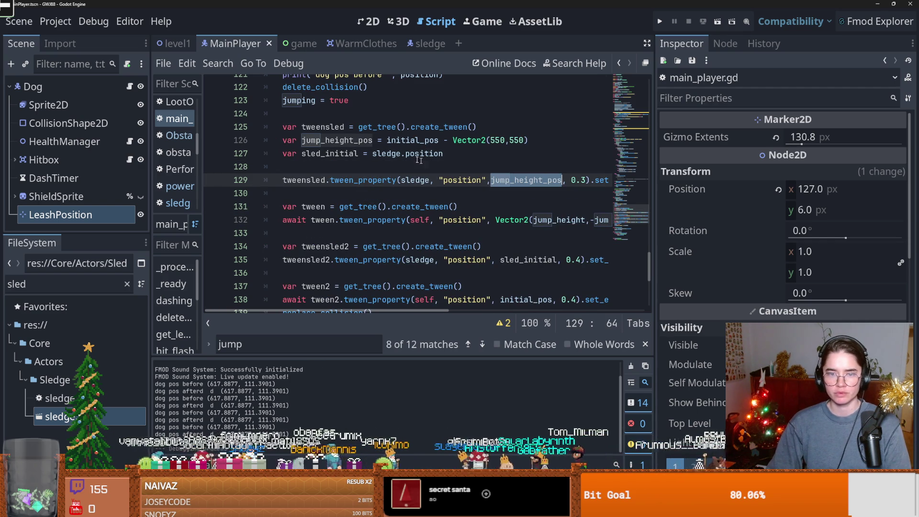
pyautogui.doubleClick(530, 180)
pyautogui.click(523, 142)
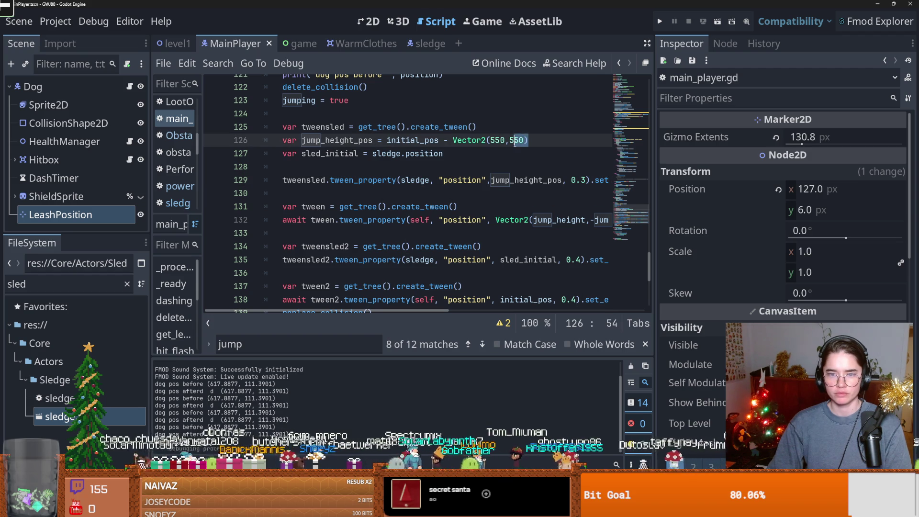
pyautogui.doubleClick(419, 142)
pyautogui.scroll(1, 434, 149)
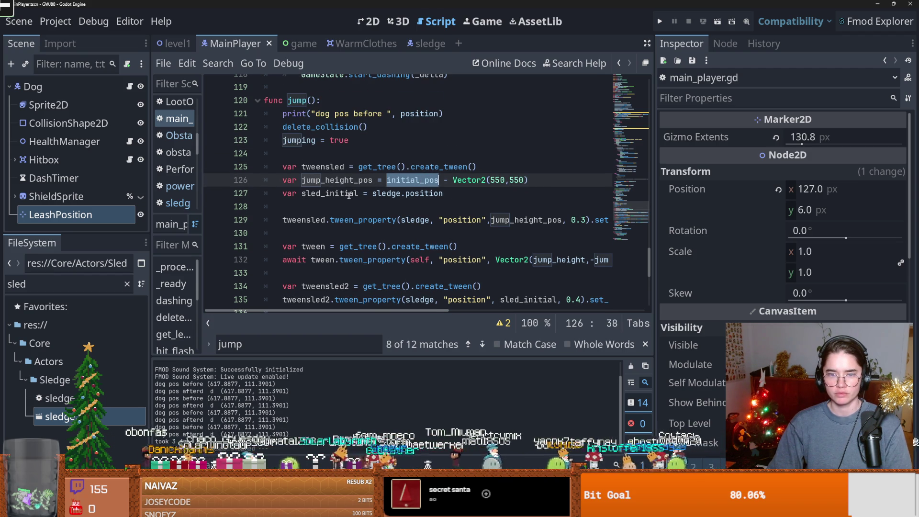
# Step: Move the jump_height_pos declaration below sled_initial, swap initial_pos for sled_initial, and run the game
pyautogui.moveTo(533, 180); pyautogui.dragTo(266, 182)
pyautogui.hotkey('ctrl', 'x')
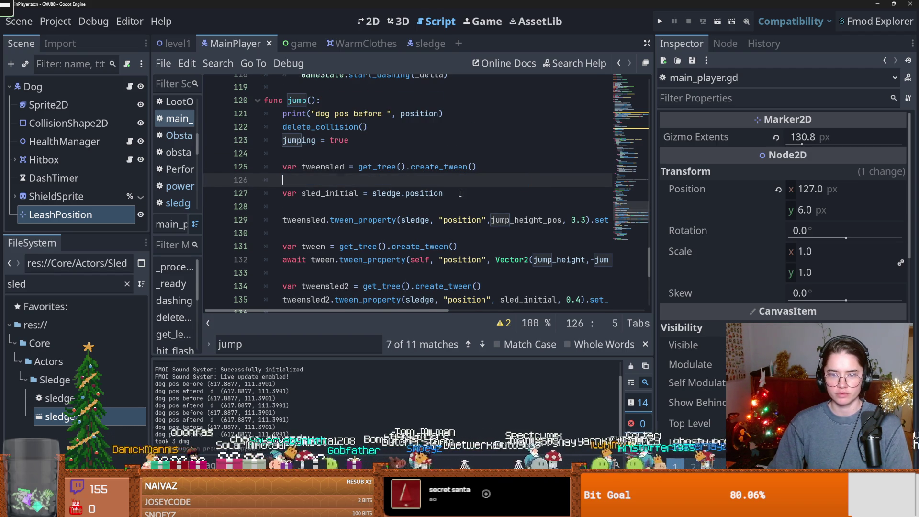
pyautogui.click(443, 193)
pyautogui.press('Return')
pyautogui.hotkey('ctrl', 'v')
pyautogui.doubleClick(330, 193)
pyautogui.hotkey('ctrl', 'c')
pyautogui.doubleClick(421, 207)
pyautogui.hotkey('ctrl', 'v')
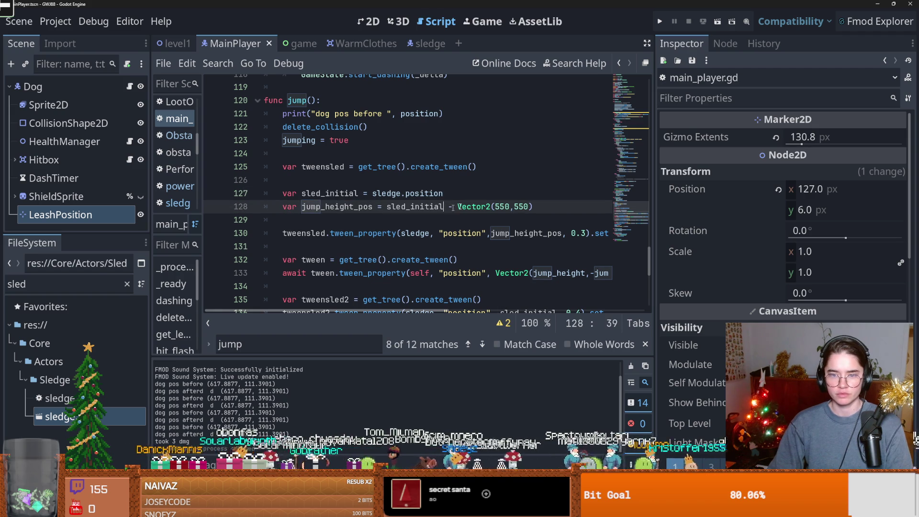
pyautogui.doubleClick(344, 207)
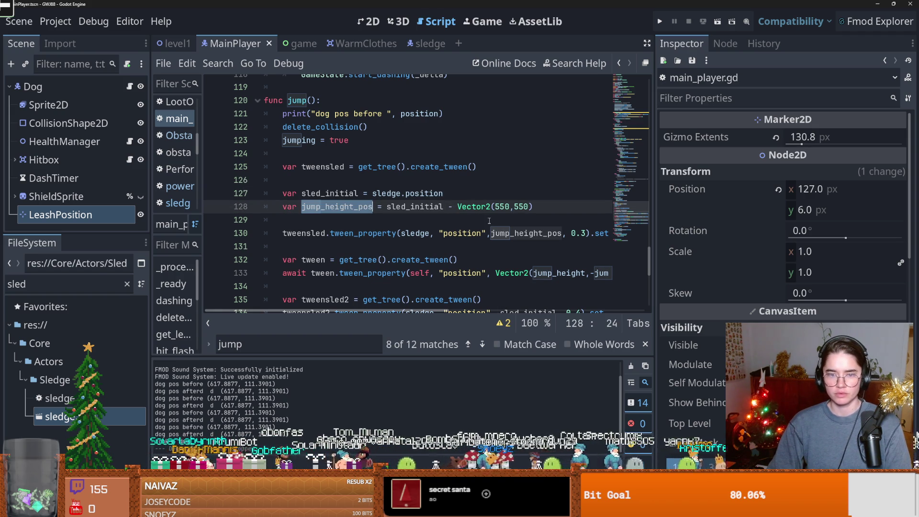
pyautogui.press('F5')
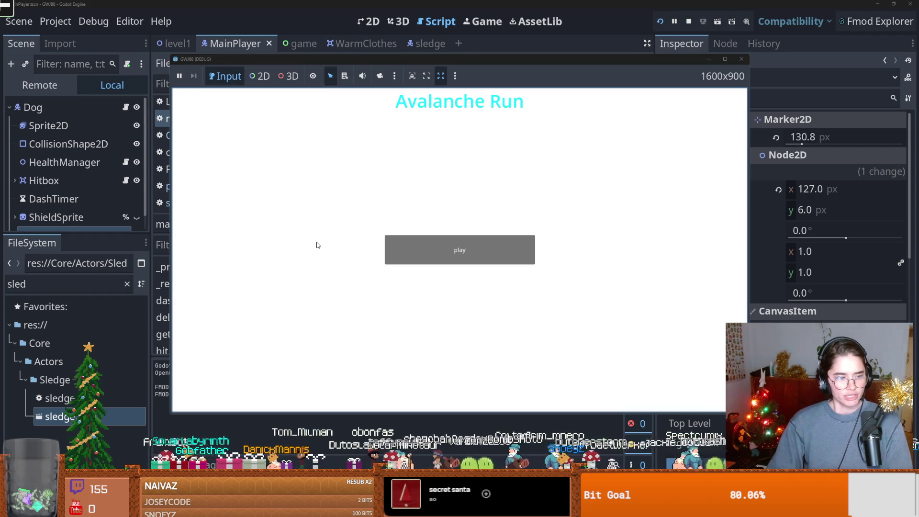
# Step: Play a round of Avalanche Run past a score of 1168 testing the jump, then close the game
pyautogui.click(461, 249)
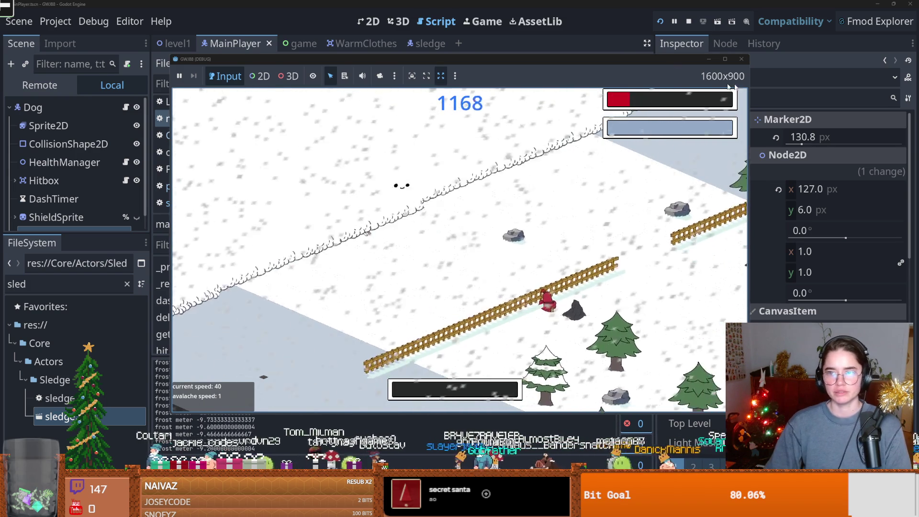
pyautogui.click(741, 59)
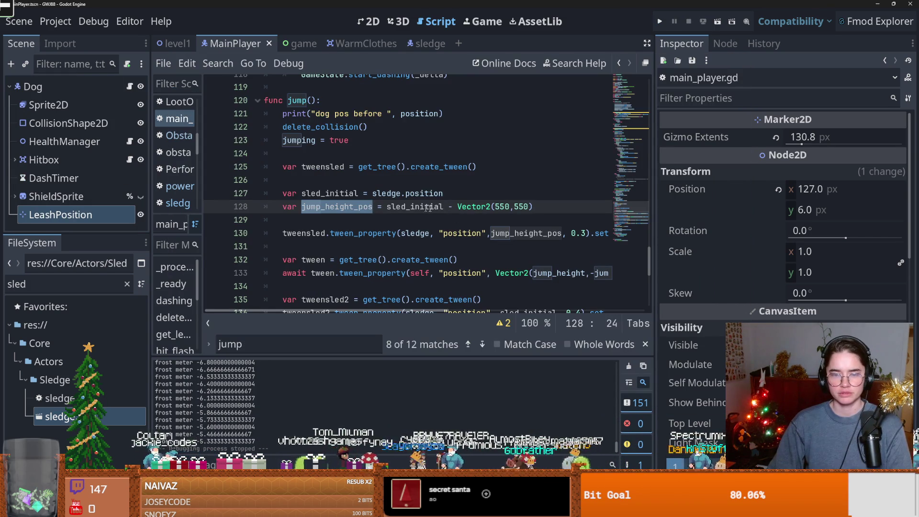
# Step: Swap the minus before Vector2 on line 128 for a plus and playtest a round
pyautogui.click(453, 207)
pyautogui.press('BackSpace')
pyautogui.write('+')
pyautogui.press('F5')
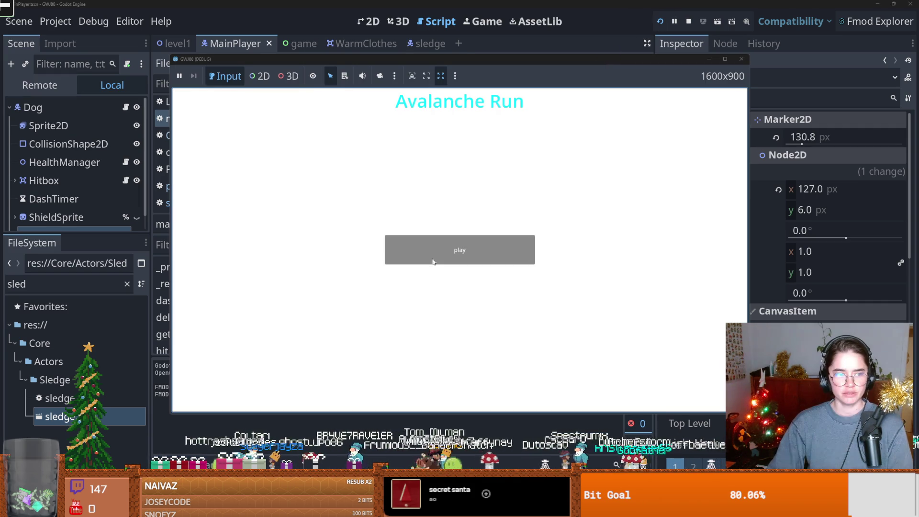
pyautogui.click(428, 256)
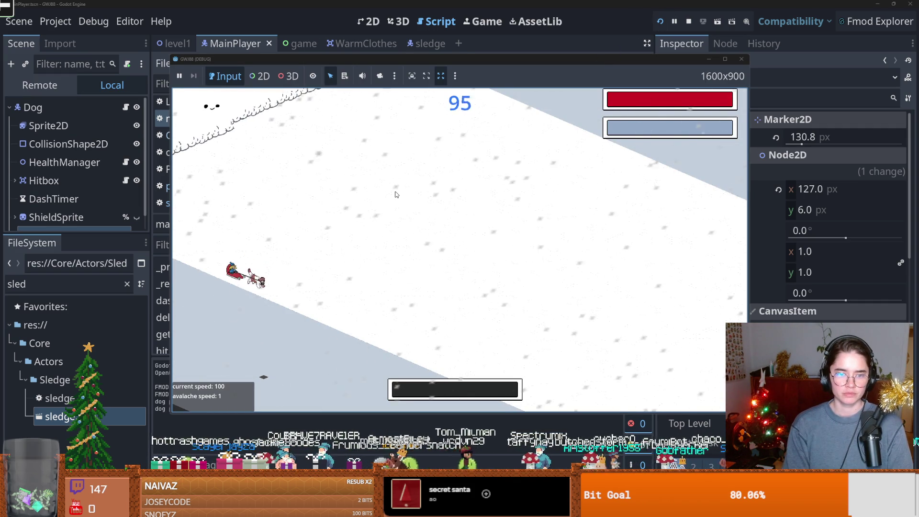
pyautogui.click(741, 60)
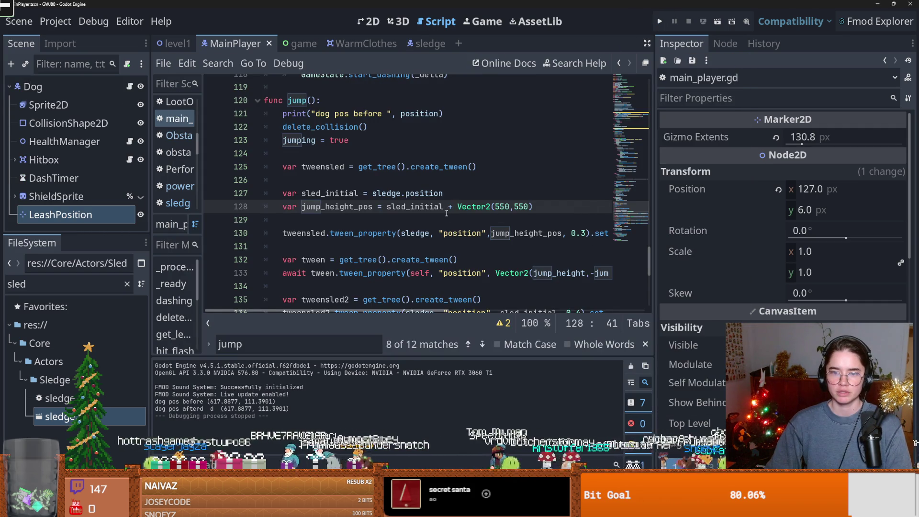
# Step: Restore the minus, change the offset to Vector2(0,-550), playtest, then delete the minus again
pyautogui.write('-')
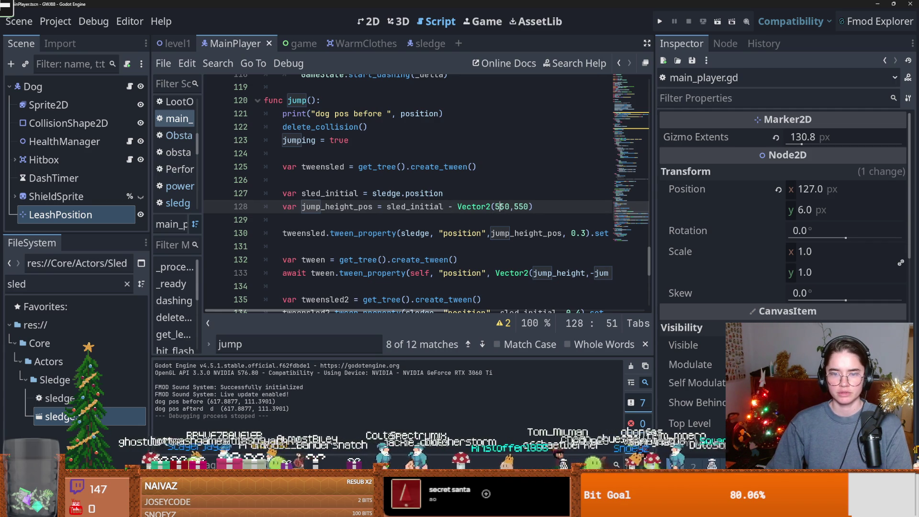
pyautogui.doubleClick(501, 207)
pyautogui.write('0')
pyautogui.press('Right')
pyautogui.write('-')
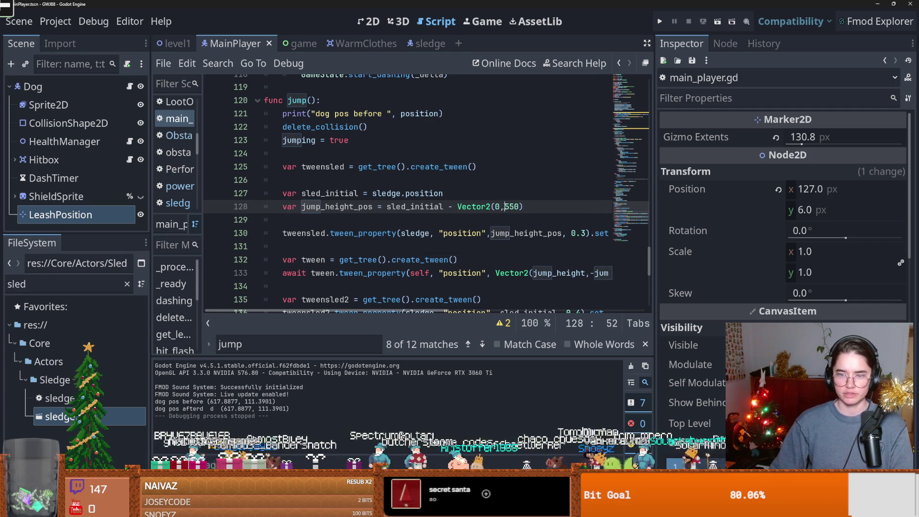
pyautogui.press('F5')
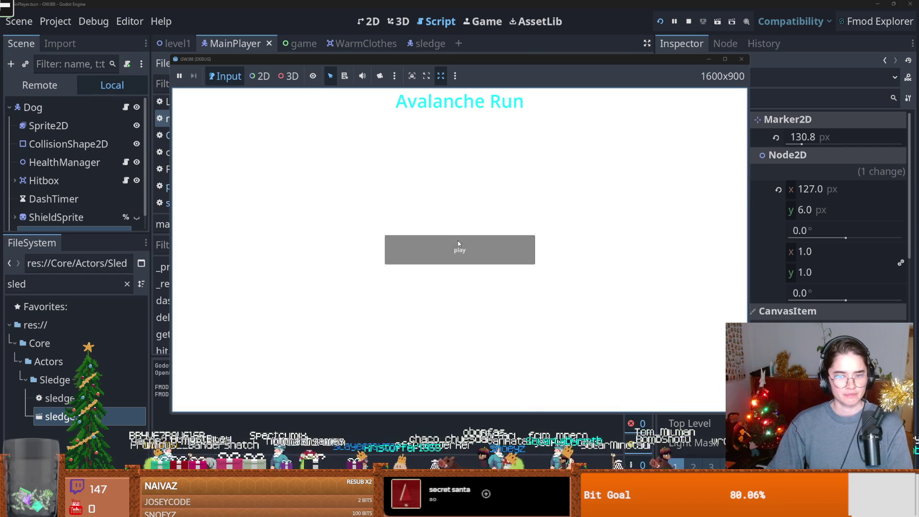
pyautogui.click(458, 244)
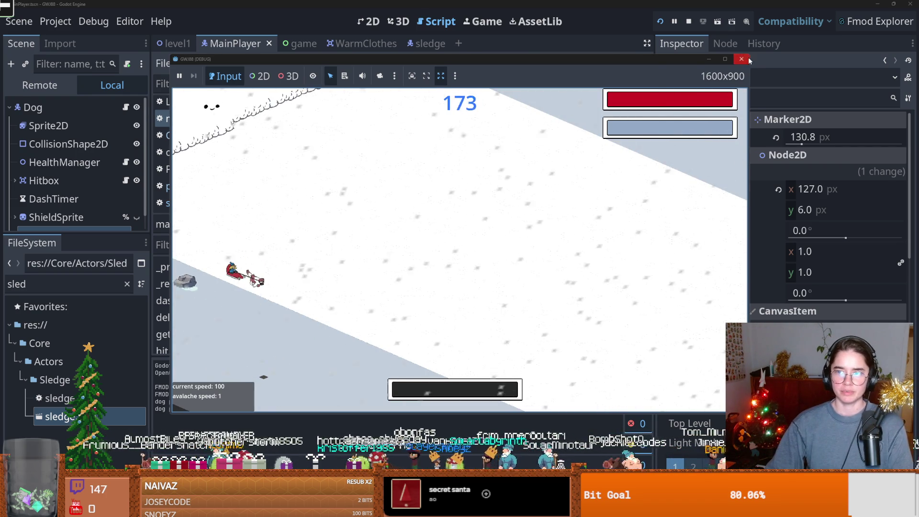
pyautogui.press('F8')
pyautogui.click(454, 206)
pyautogui.press('BackSpace')
# Step: Make the jump target sled_initial + Vector2(0,-550) and playtest the upward jump in Avalanche Run
pyautogui.write('+')
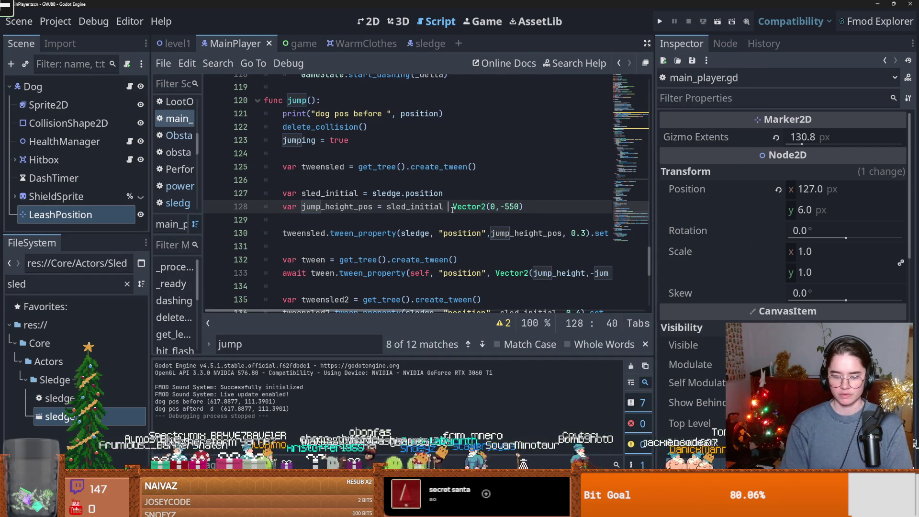
pyautogui.press('F5')
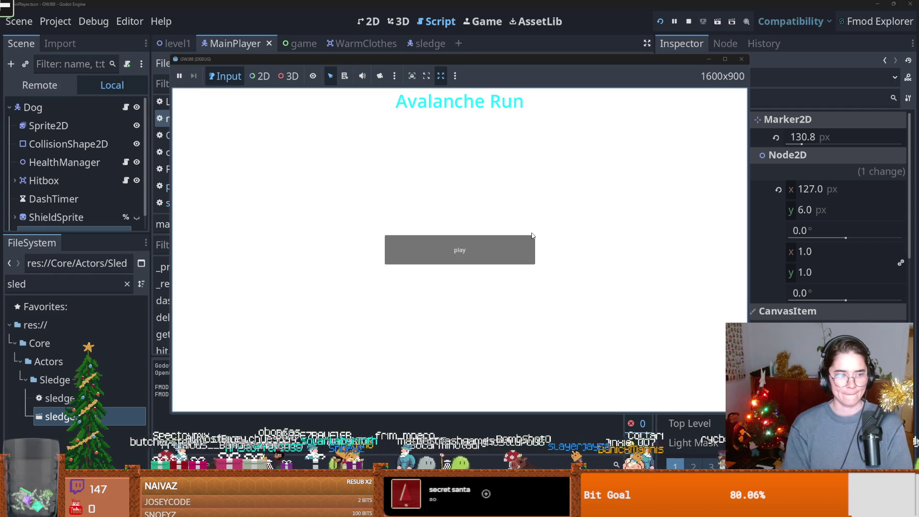
pyautogui.click(507, 251)
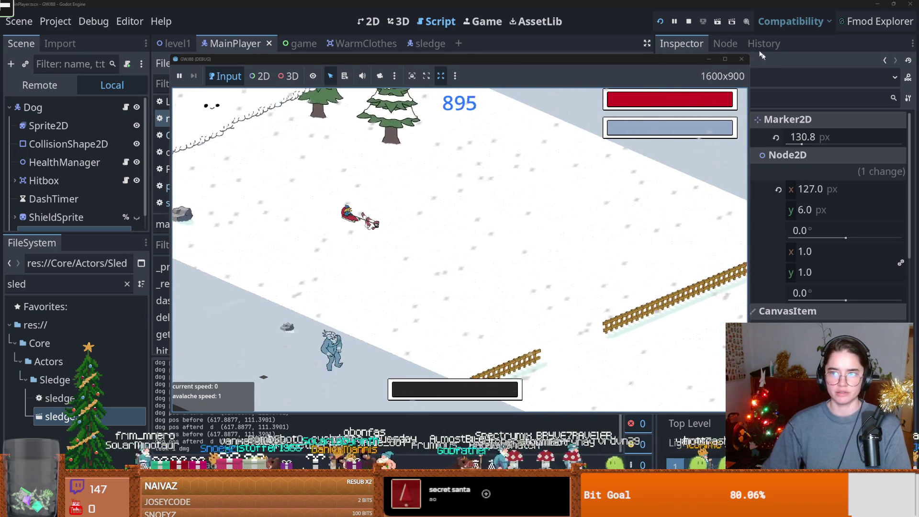
pyautogui.click(743, 59)
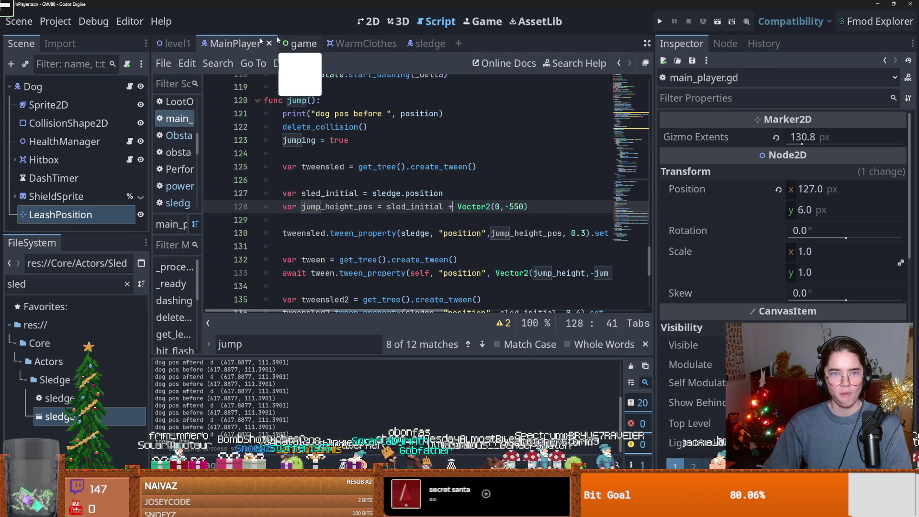